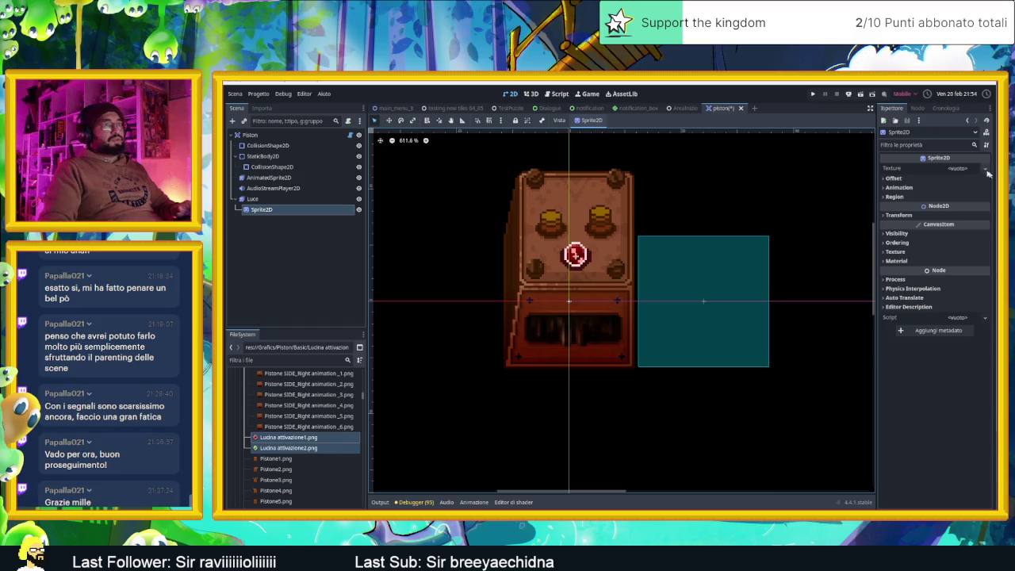
# Assign a new GradientTexture2D to the Sprite2D's Texture property
pyautogui.click(984, 168)
pyautogui.click(985, 169)
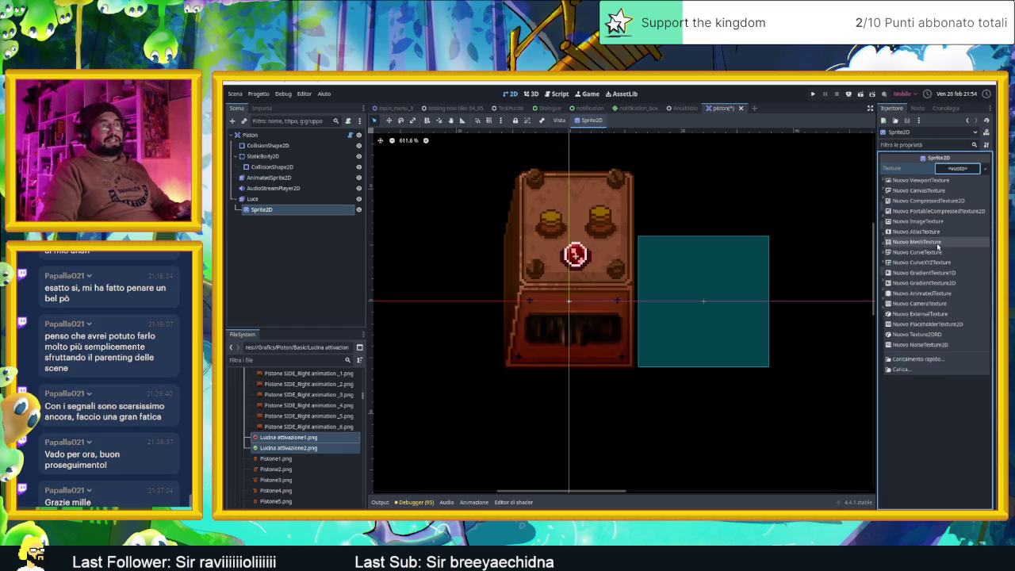
pyautogui.click(942, 282)
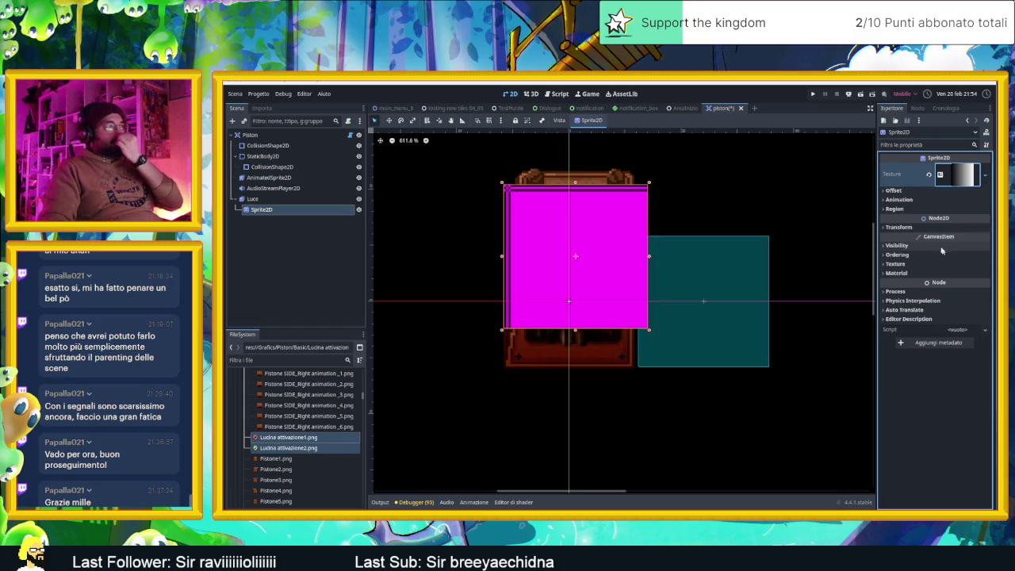
pyautogui.click(959, 175)
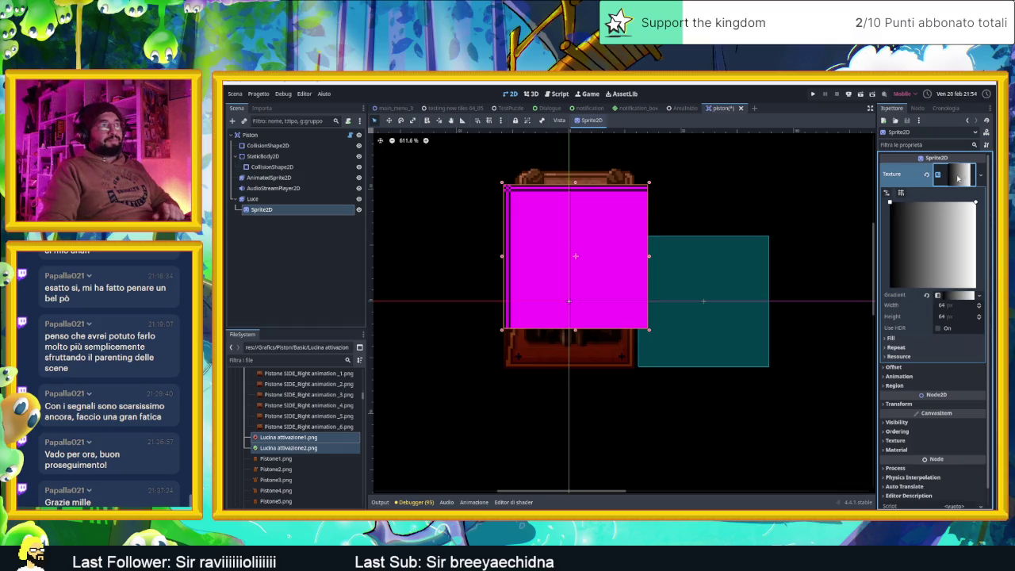
# Size the gradient texture to 30 × 30 pixels, after first trying 20 × 20
pyautogui.click(950, 305)
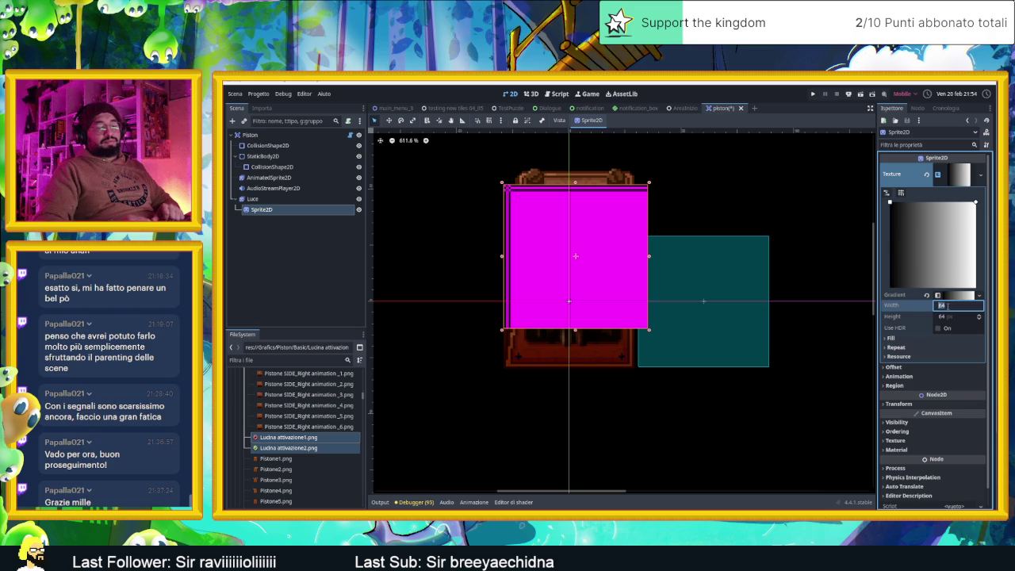
pyautogui.write('20')
pyautogui.press('Return')
pyautogui.click(958, 315)
pyautogui.write('20')
pyautogui.press('Return')
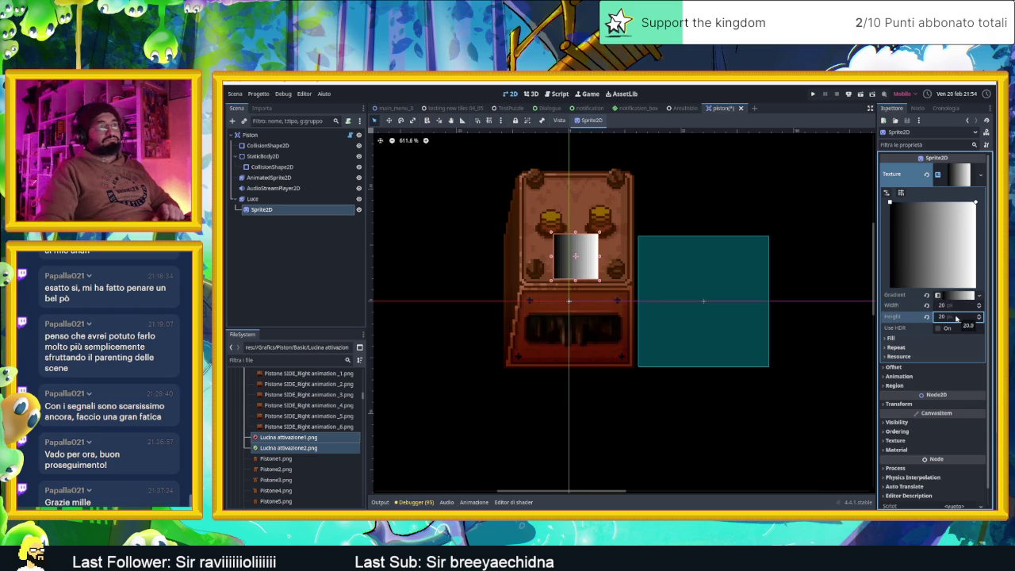
pyautogui.click(952, 306)
pyautogui.write('30')
pyautogui.press('Return')
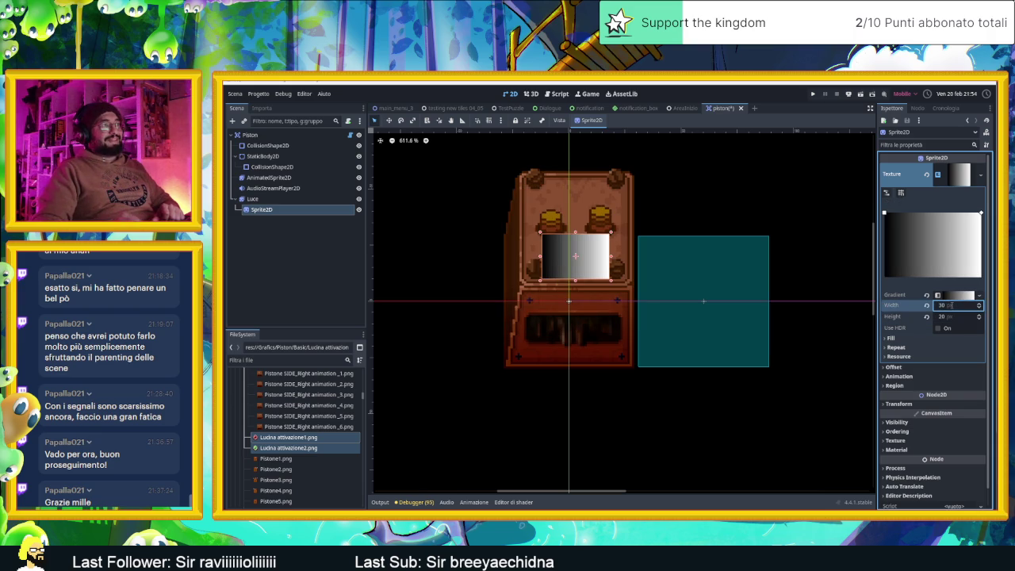
pyautogui.click(946, 316)
pyautogui.write('30')
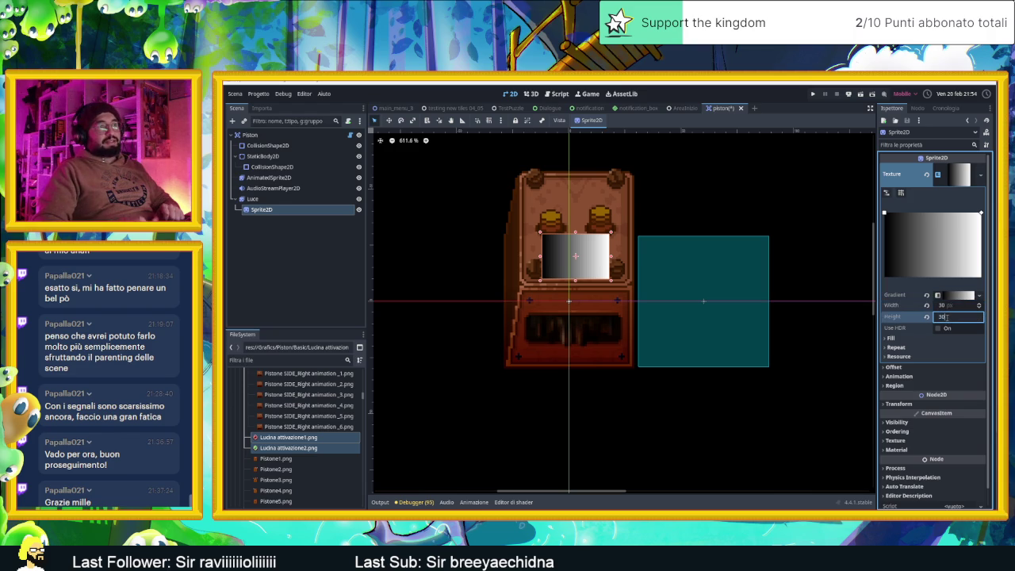
pyautogui.press('Return')
pyautogui.click(960, 295)
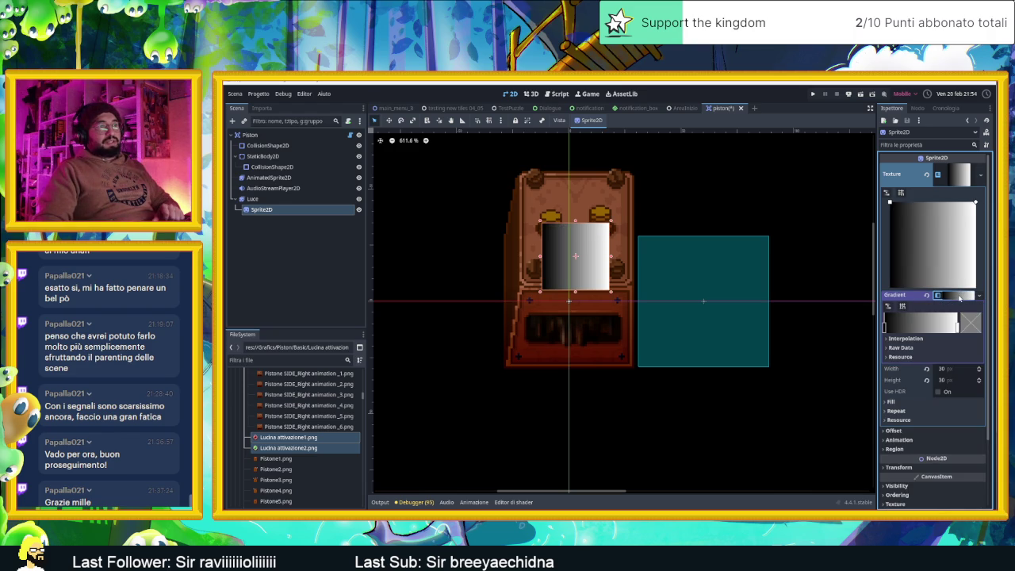
# Set the gradient fill to Radial, starting at 0.5, 0.5
pyautogui.click(909, 402)
pyautogui.click(956, 412)
pyautogui.click(945, 434)
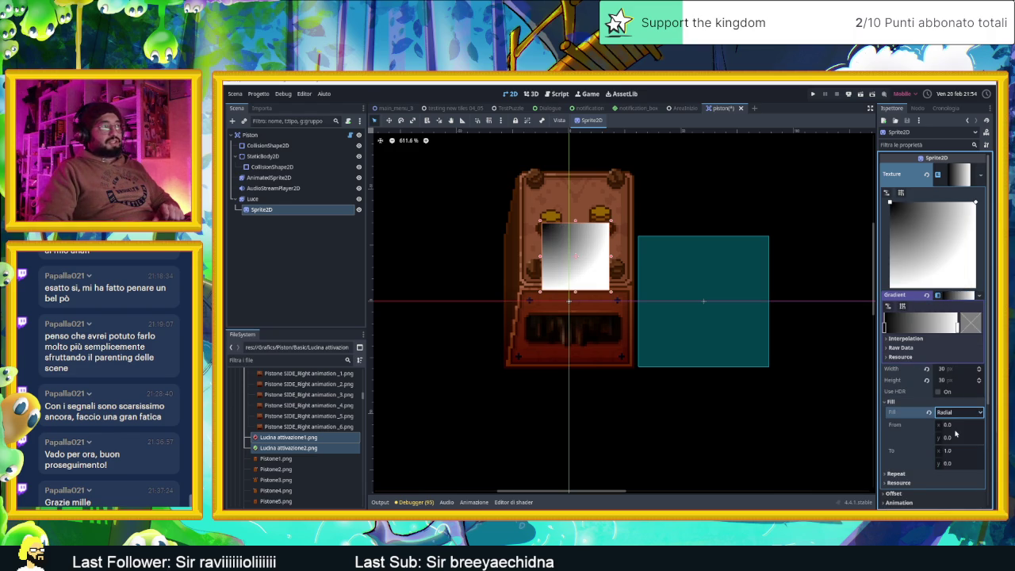
pyautogui.click(948, 426)
pyautogui.write('0.5')
pyautogui.click(950, 437)
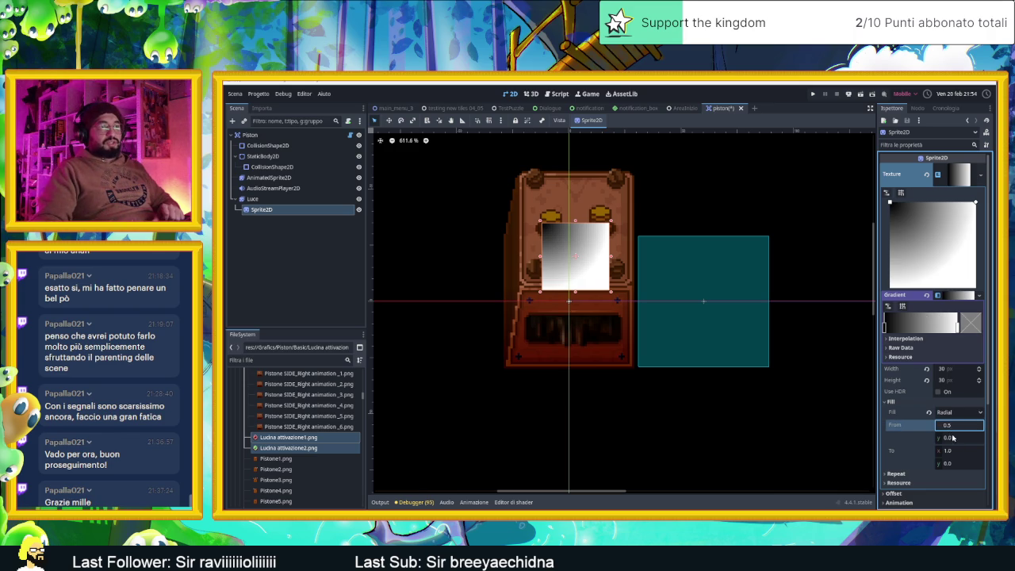
pyautogui.write('0.5')
pyautogui.press('Return')
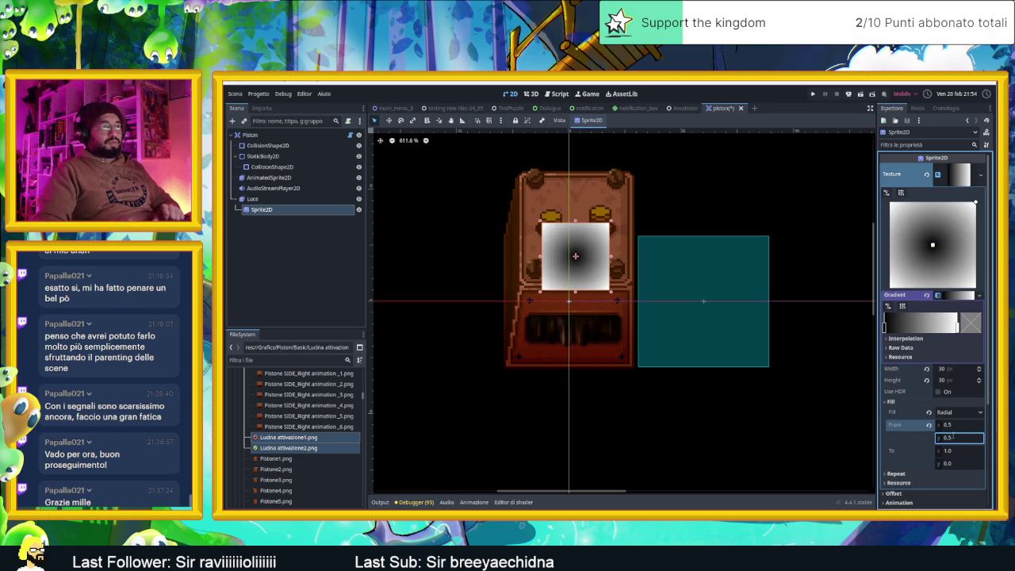
# Set the gradient end y to 1 and drag the white stop inward to shrink the glow
pyautogui.click(956, 464)
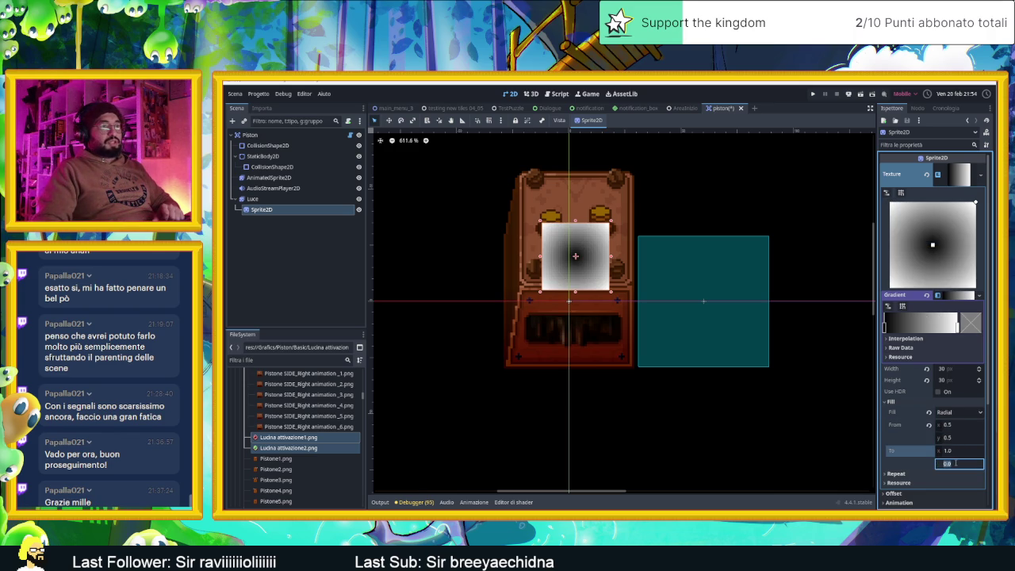
pyautogui.write('1')
pyautogui.press('Return')
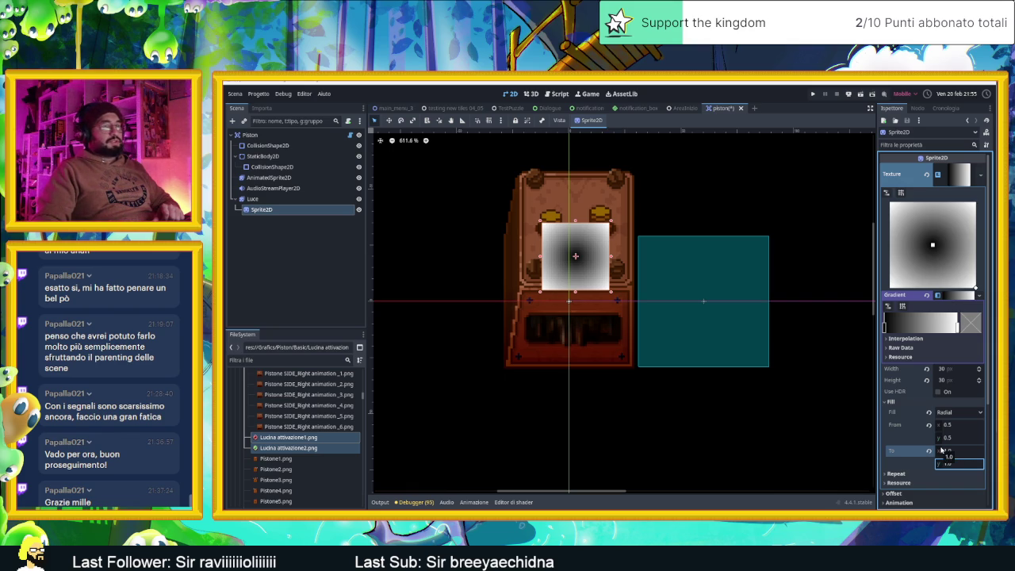
pyautogui.moveTo(958, 325); pyautogui.dragTo(936, 327)
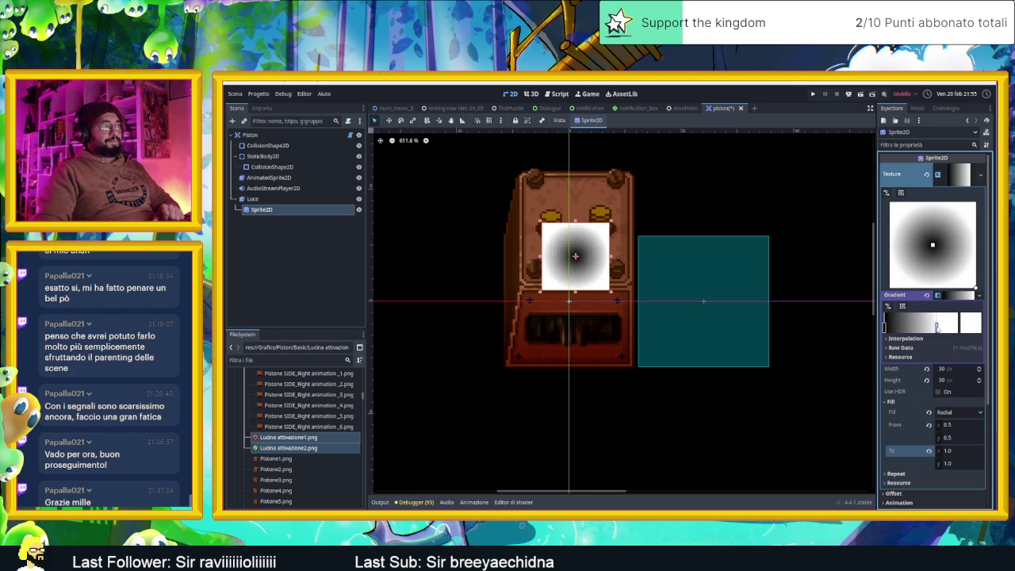
pyautogui.click(886, 329)
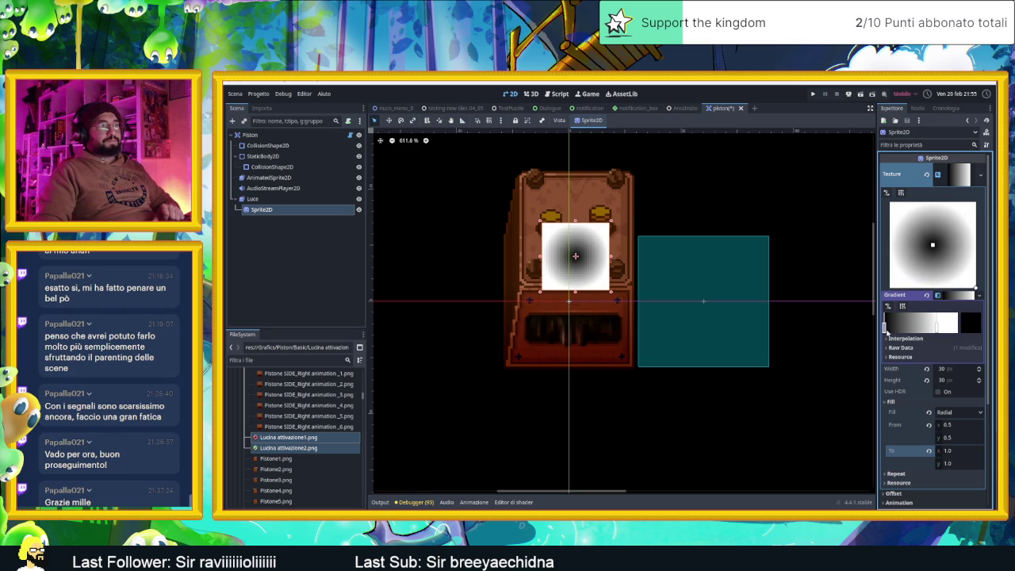
# Move the left gradient stop right to enlarge the white core, and nudge the second stop right
pyautogui.doubleClick(885, 329)
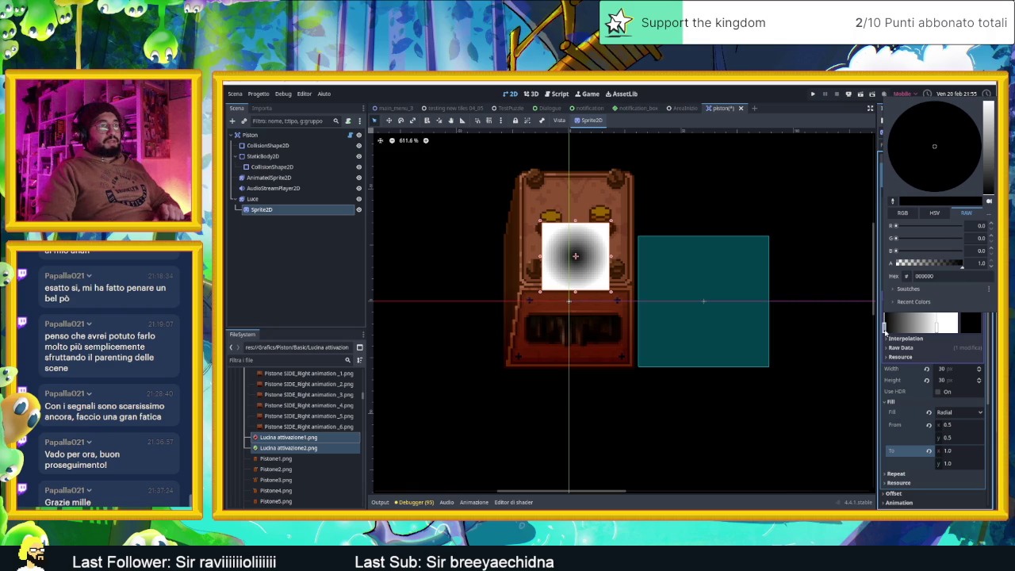
pyautogui.click(885, 333)
pyautogui.moveTo(936, 326)
pyautogui.mouseDown()
pyautogui.moveTo(886, 327)
pyautogui.moveTo(928, 327)
pyautogui.mouseUp()
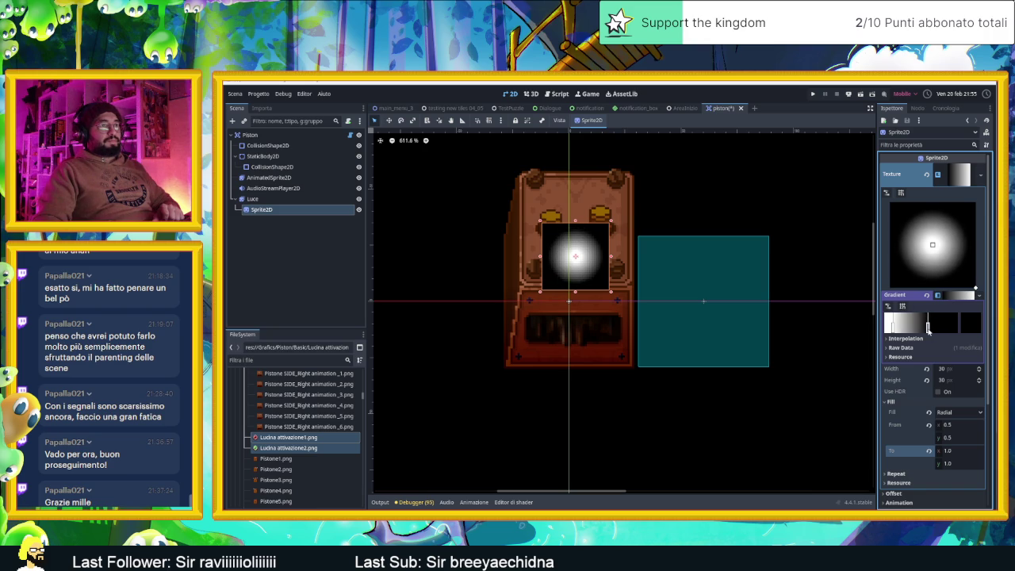
pyautogui.doubleClick(929, 327)
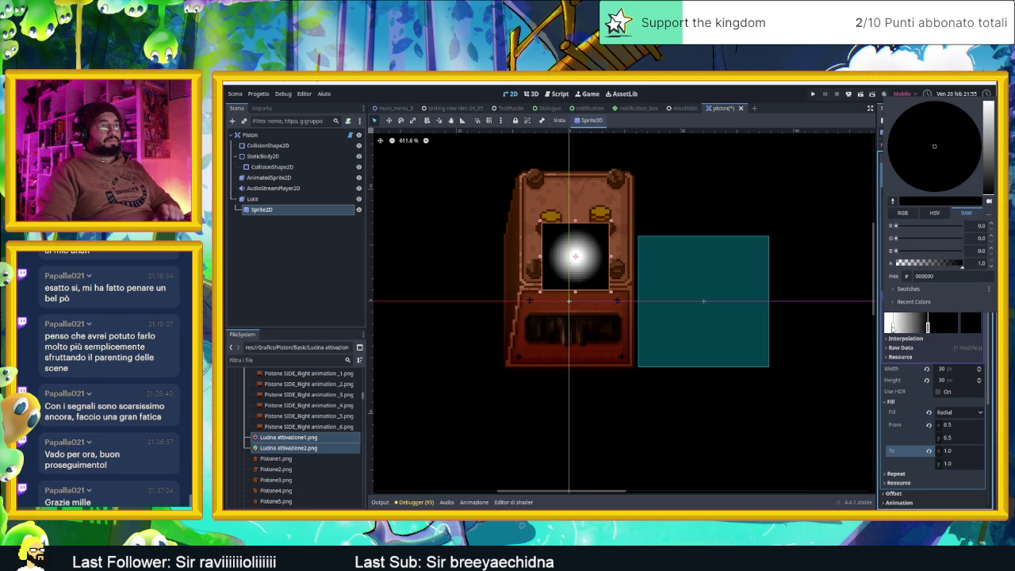
pyautogui.click(892, 325)
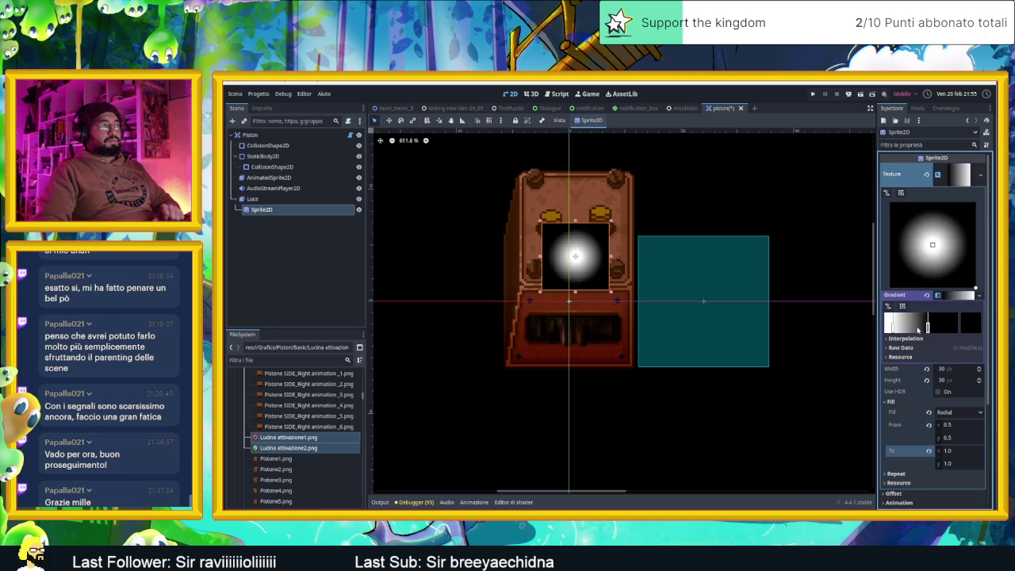
pyautogui.click(892, 327)
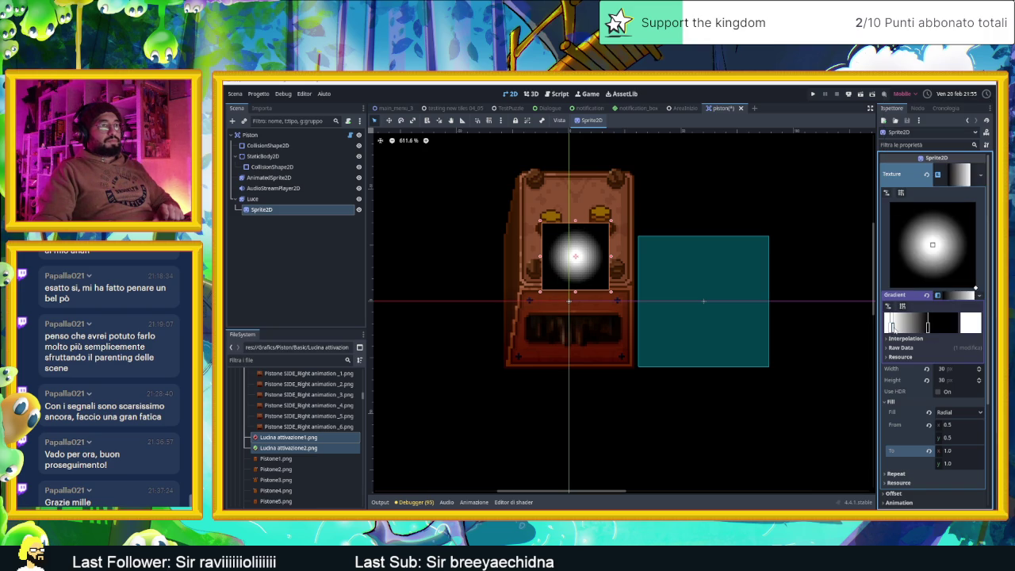
pyautogui.moveTo(894, 329); pyautogui.dragTo(897, 332)
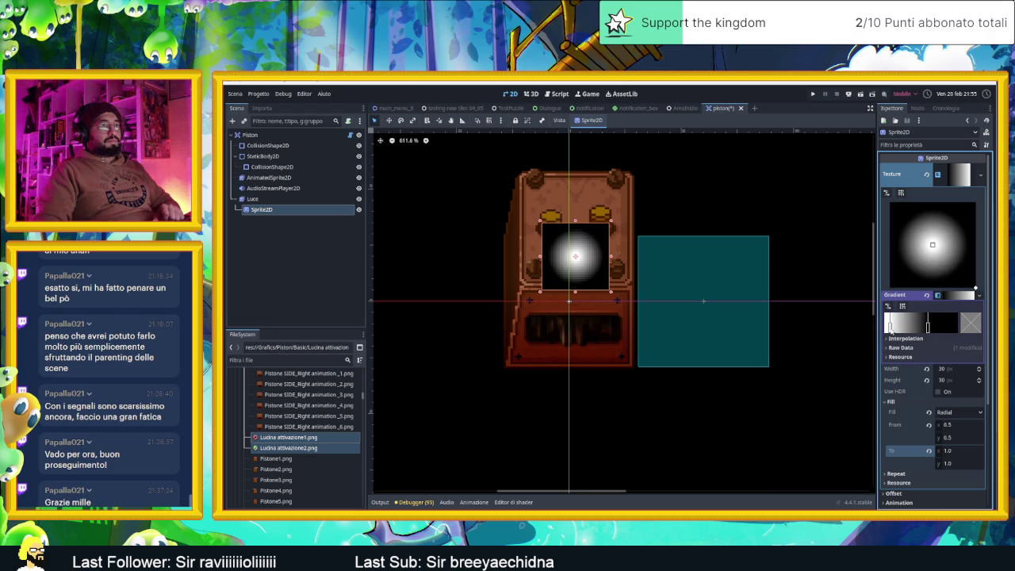
pyautogui.click(885, 326)
pyautogui.moveTo(884, 327); pyautogui.dragTo(901, 331)
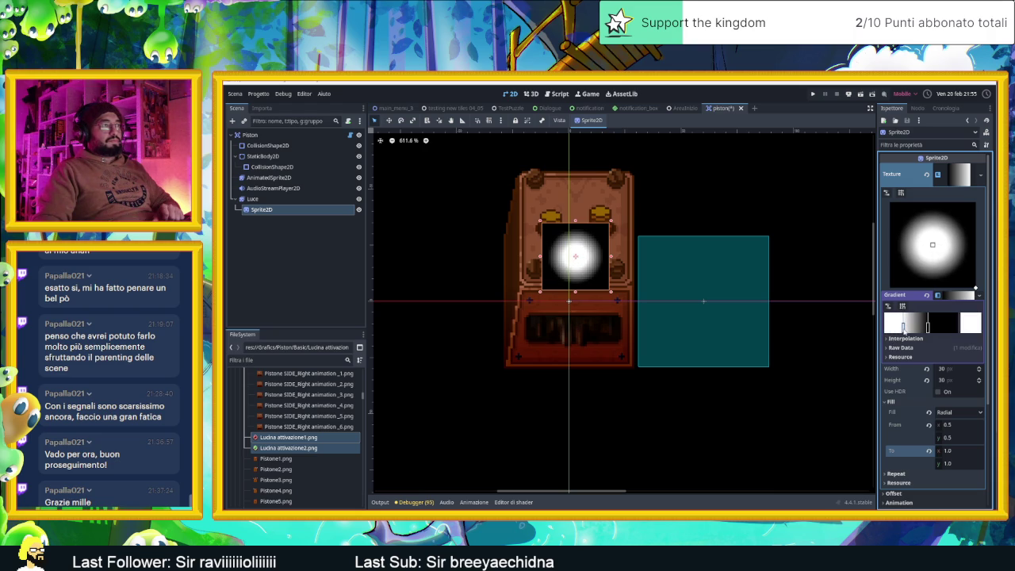
pyautogui.moveTo(926, 329); pyautogui.dragTo(933, 334)
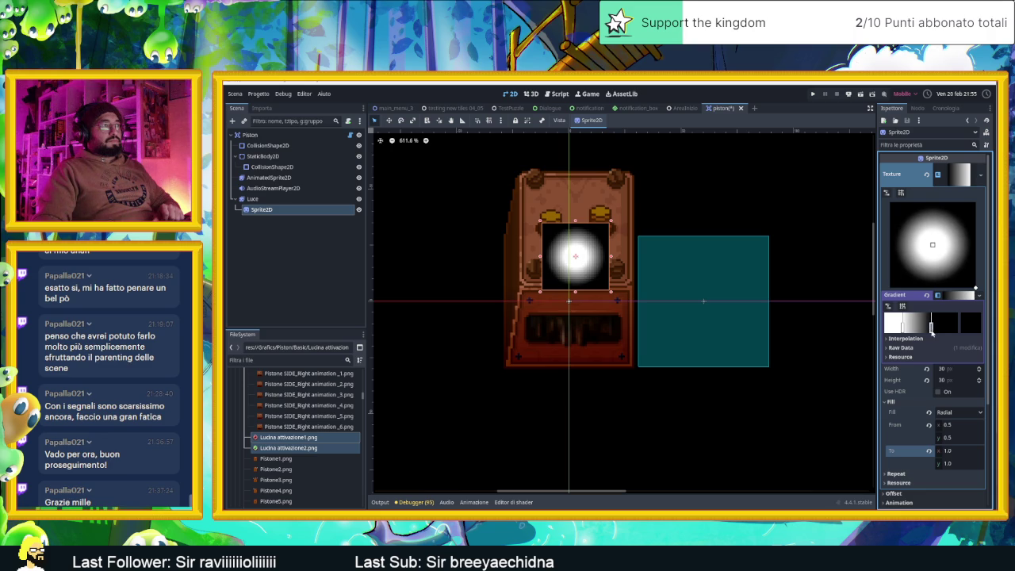
# Change the black outer gradient stop's colour to white
pyautogui.doubleClick(932, 329)
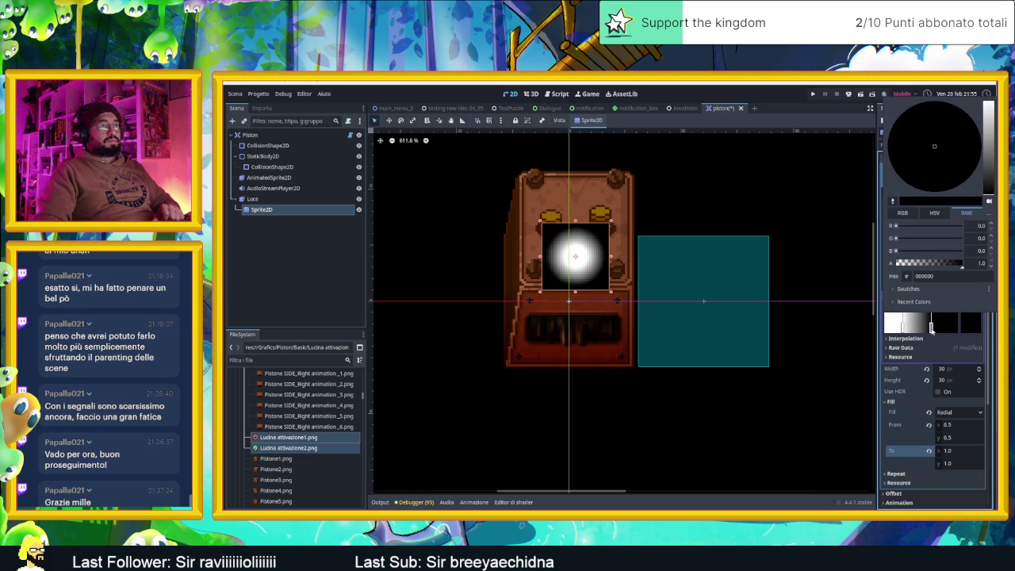
pyautogui.moveTo(992, 149); pyautogui.dragTo(990, 101)
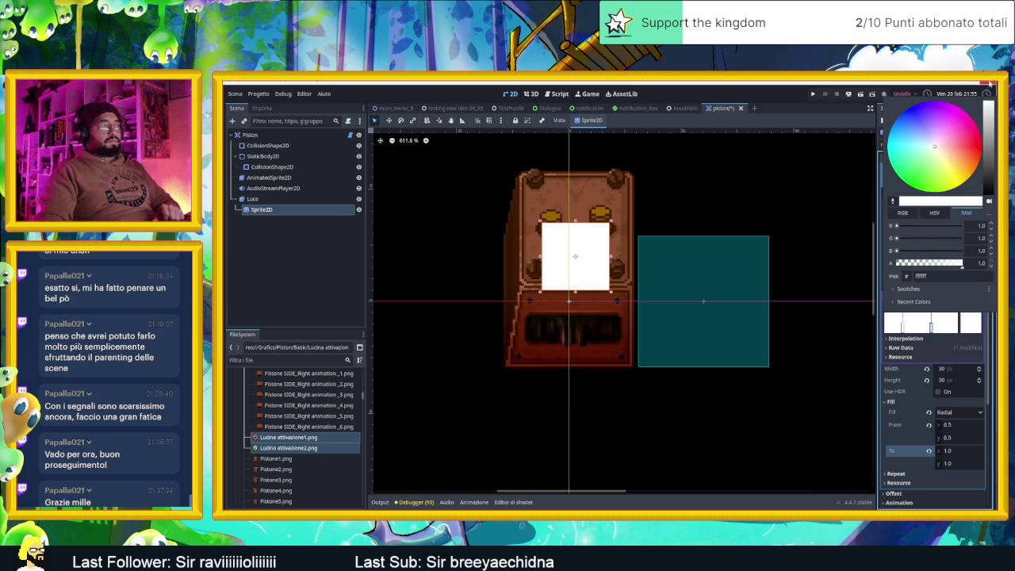
pyautogui.click(941, 315)
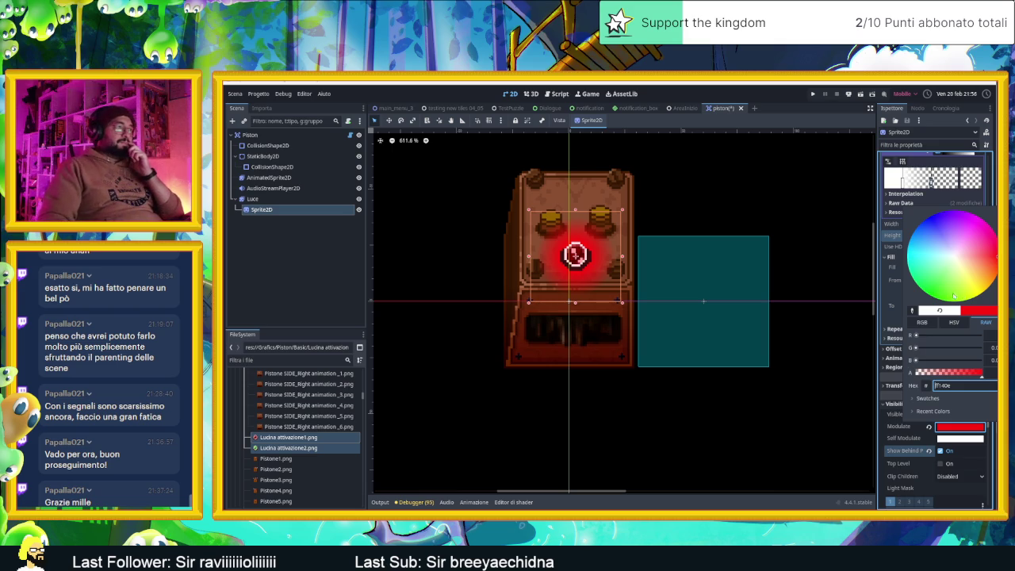
# Try a partly transparent red tint, then restore it to fully opaque
pyautogui.moveTo(975, 373); pyautogui.dragTo(946, 378)
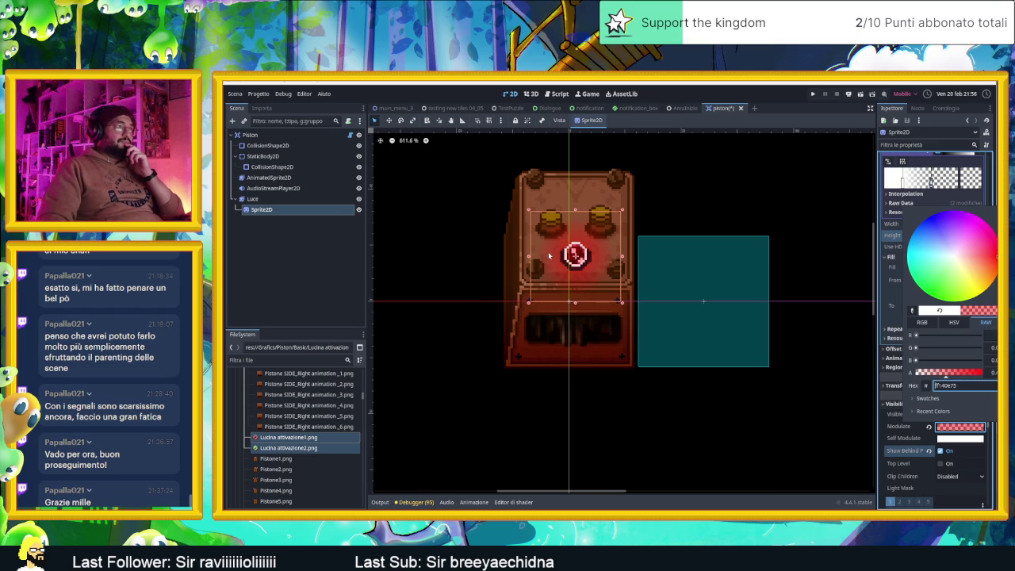
pyautogui.scroll(-5, 548, 251)
pyautogui.scroll(2, 624, 257)
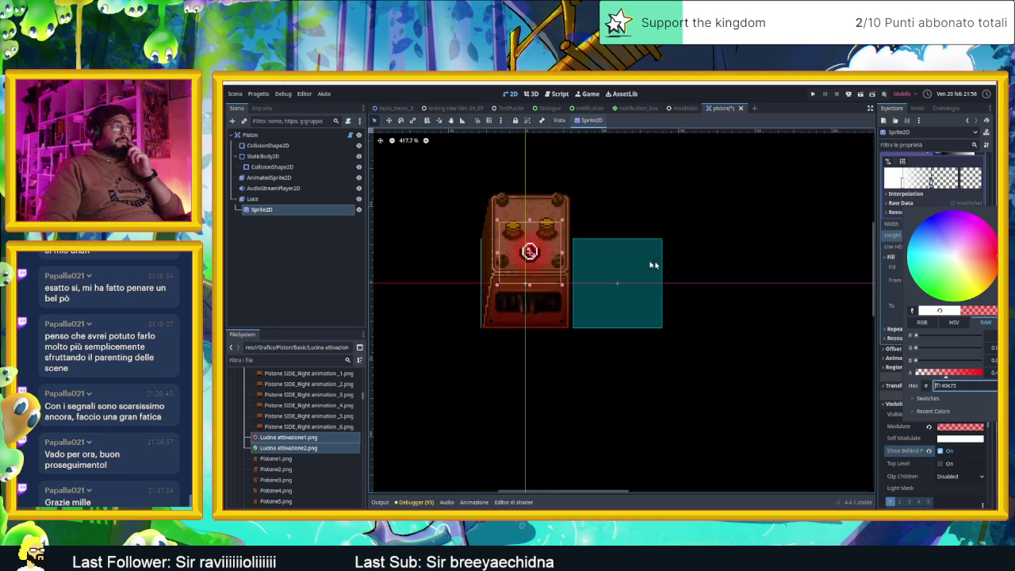
pyautogui.press('BackSpace')
pyautogui.press('BackSpace')
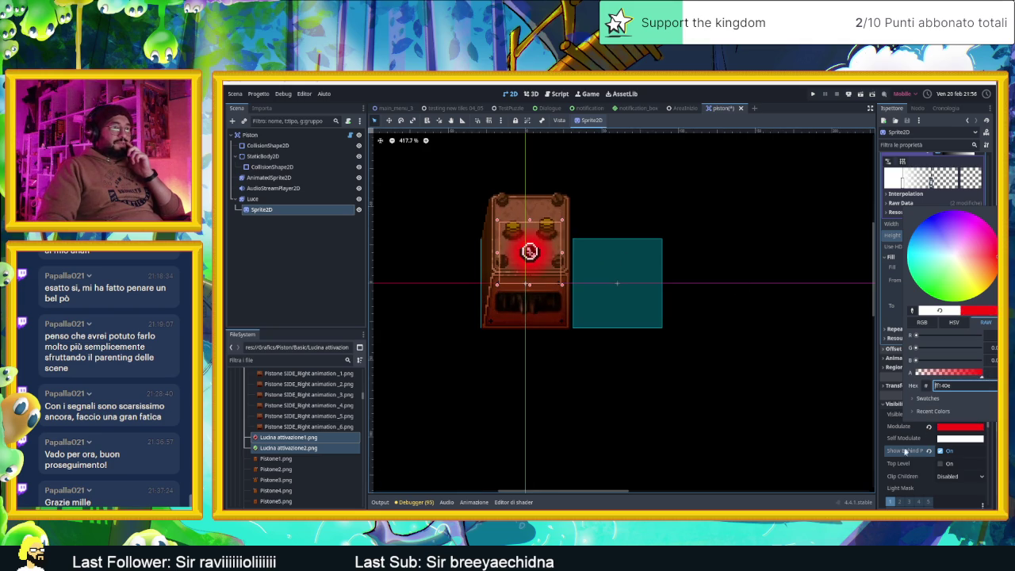
pyautogui.click(908, 447)
# Expand the glow sprite's Material section and list the material types
pyautogui.scroll(-5, 904, 436)
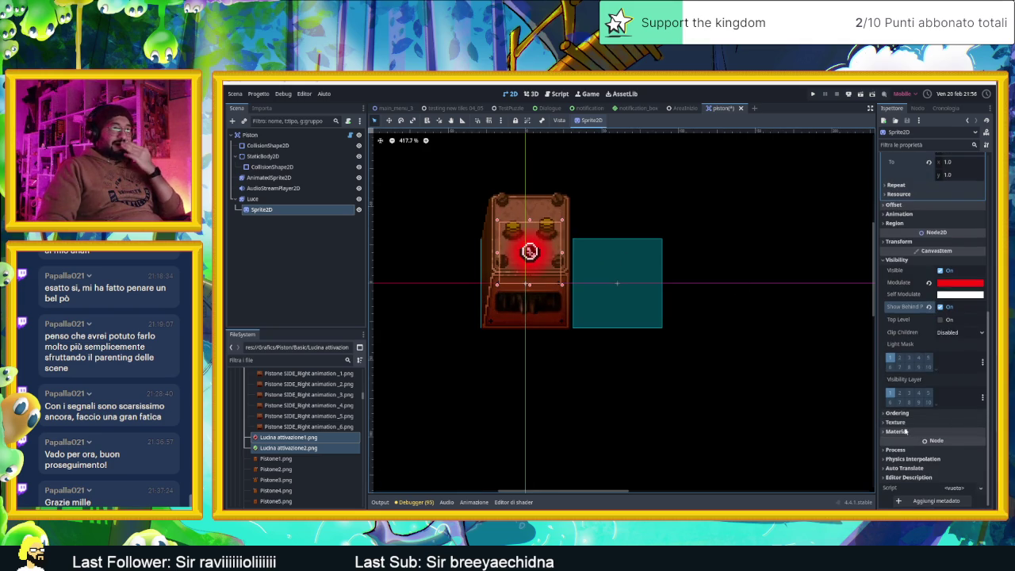
pyautogui.click(904, 429)
pyautogui.click(956, 442)
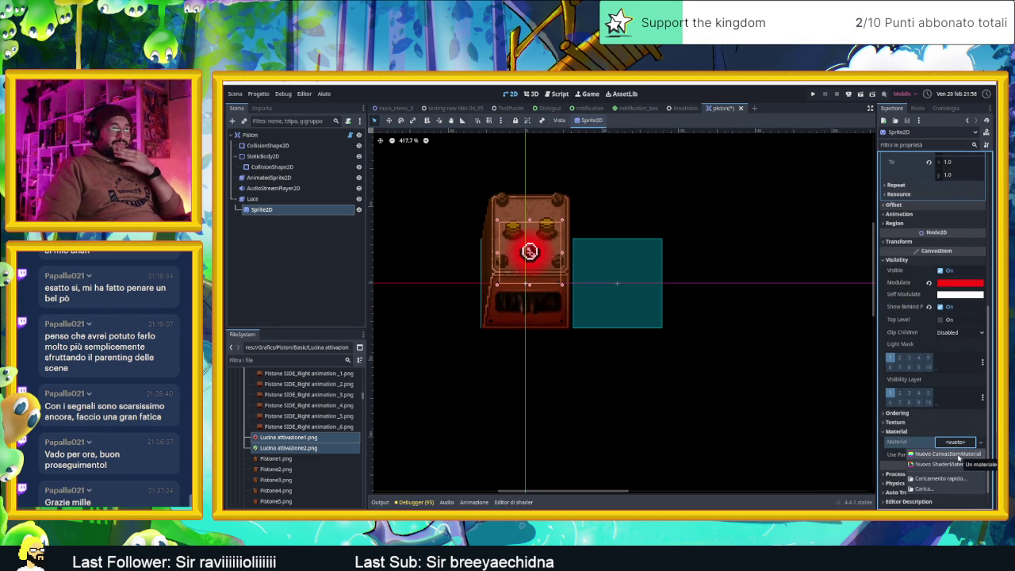
# Set the new CanvasItem material's Blend Mode to Add
pyautogui.scroll(10, 947, 377)
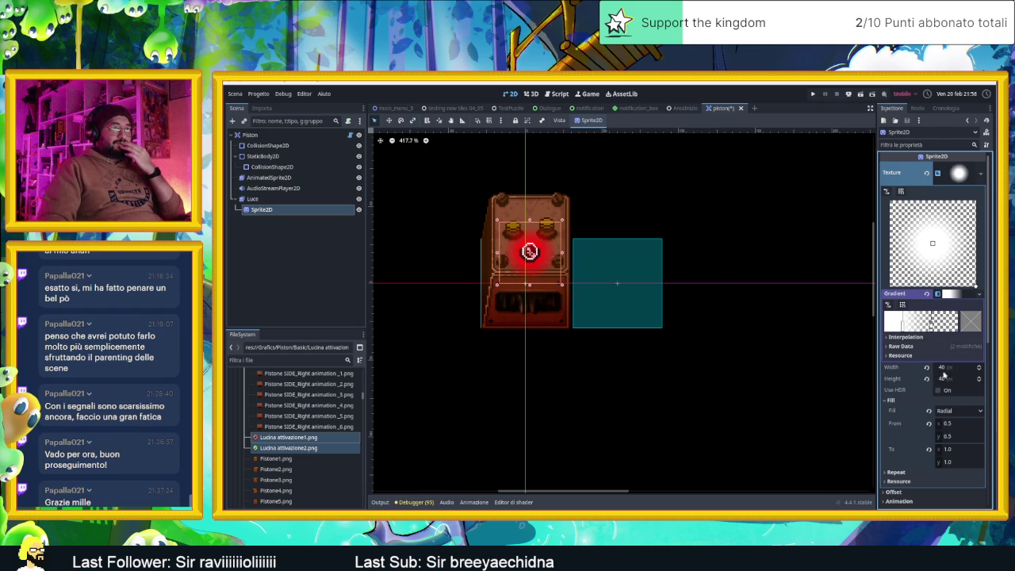
pyautogui.scroll(-6, 911, 384)
pyautogui.scroll(-5, 918, 387)
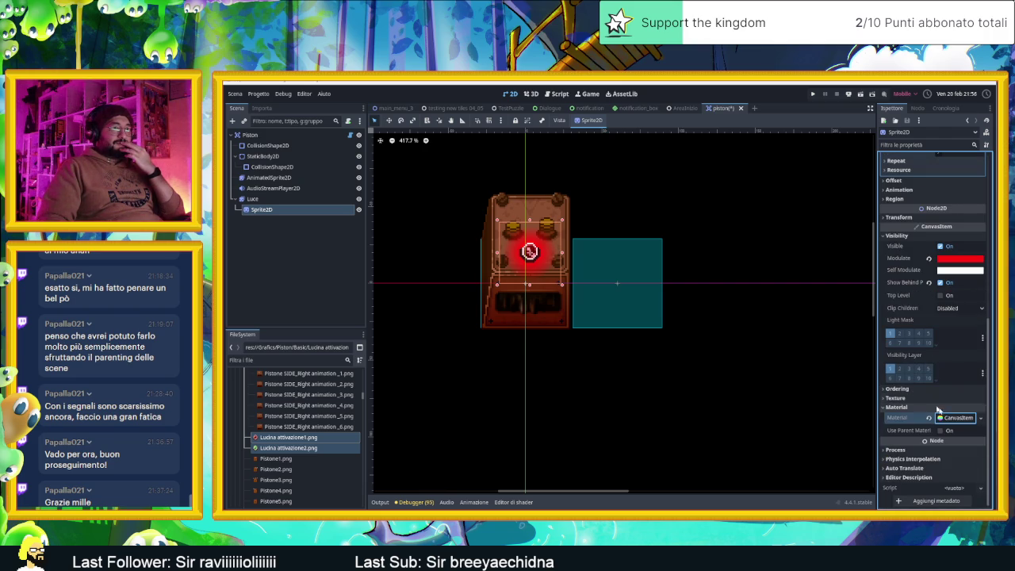
pyautogui.scroll(-4, 951, 428)
pyautogui.click(958, 383)
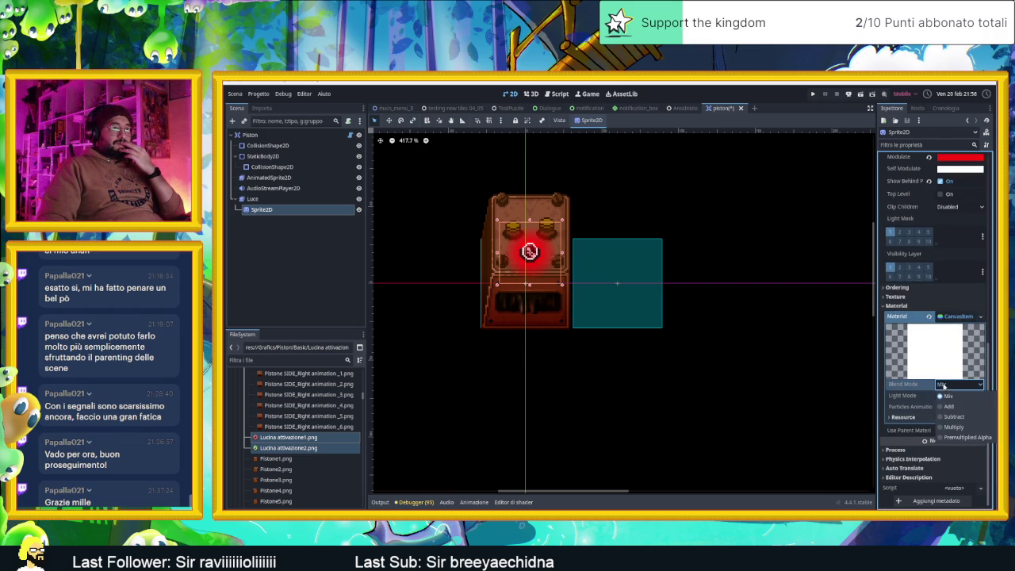
pyautogui.click(960, 407)
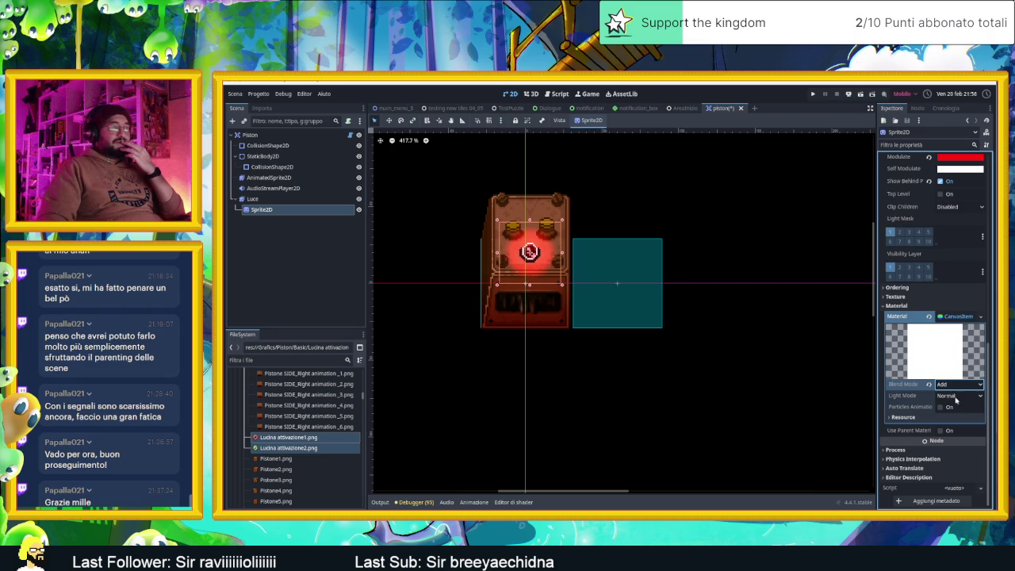
# Set the material's Light Mode to Unshaded, after briefly trying Light Only
pyautogui.click(918, 399)
pyautogui.click(945, 395)
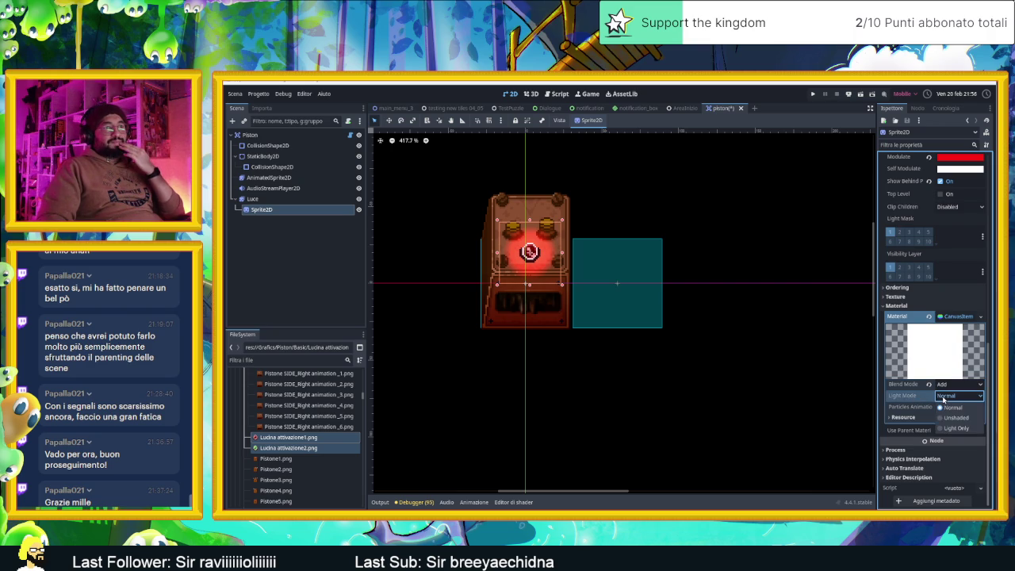
pyautogui.click(954, 417)
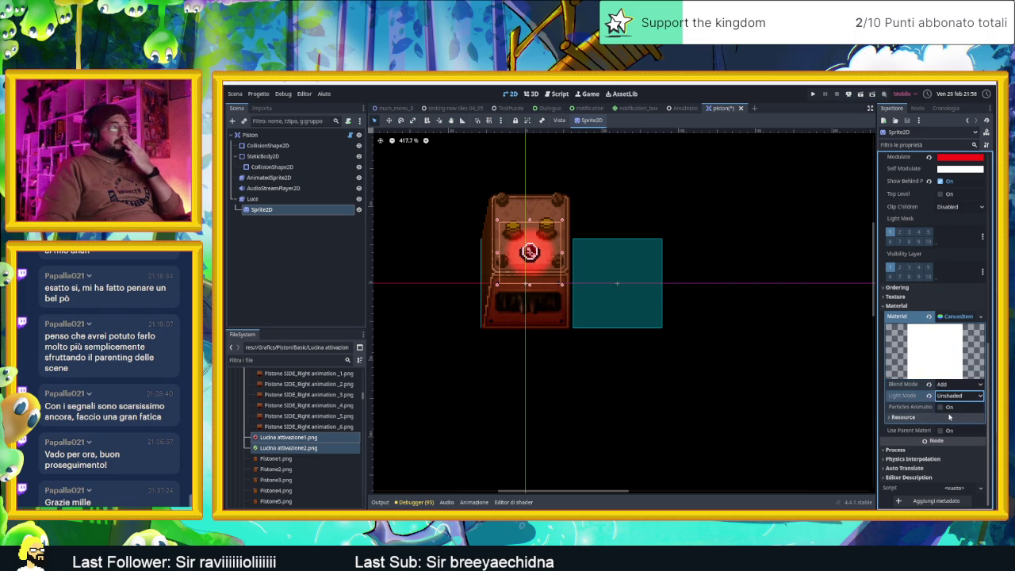
pyautogui.click(946, 399)
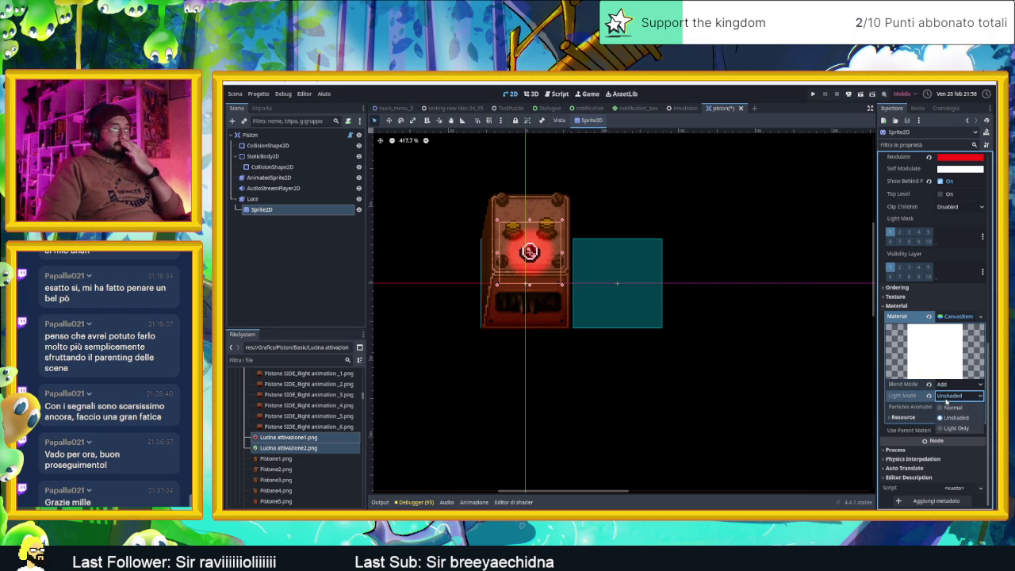
pyautogui.click(956, 428)
pyautogui.click(949, 396)
pyautogui.click(955, 417)
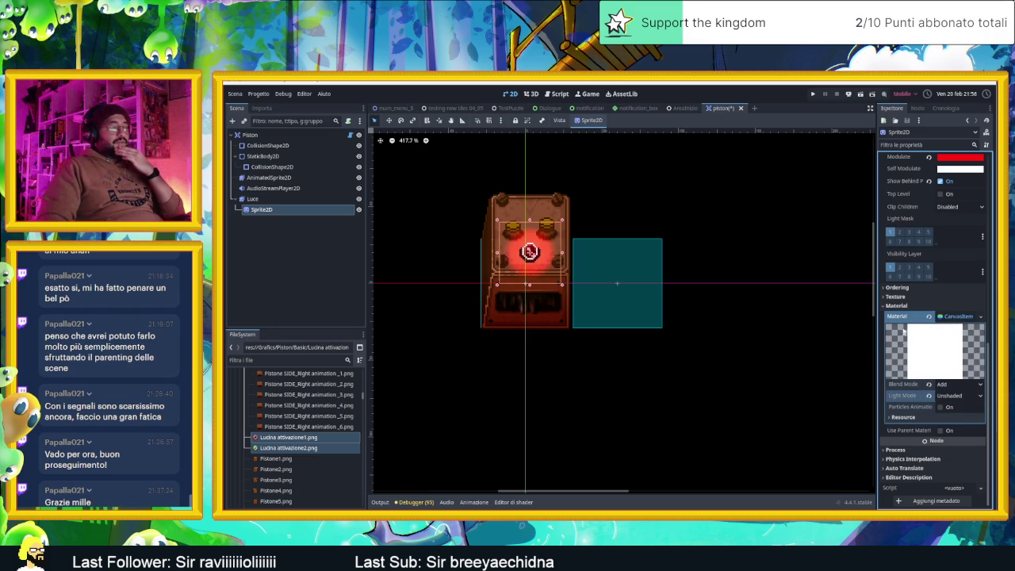
pyautogui.scroll(5, 903, 339)
pyautogui.click(957, 334)
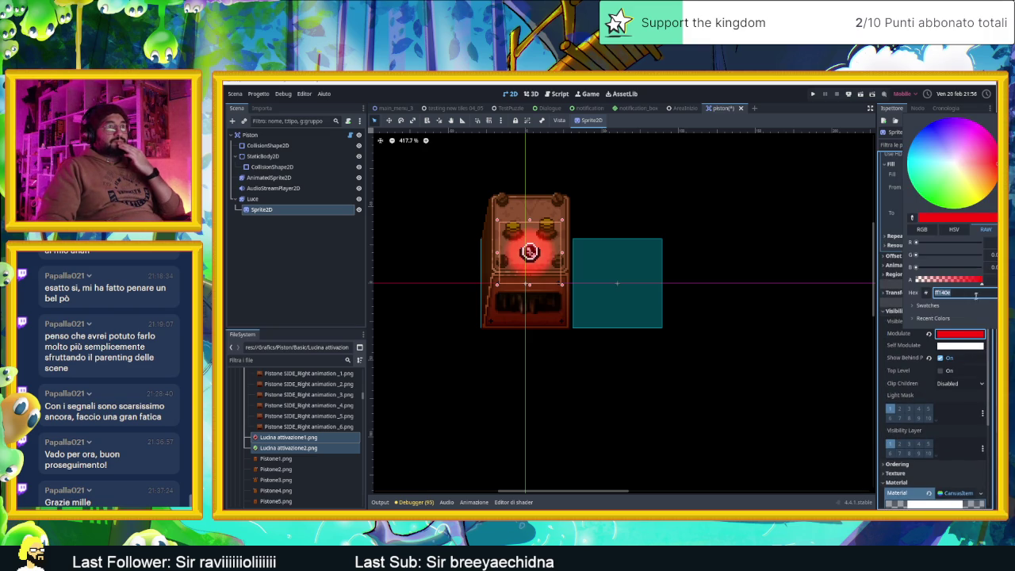
# Adjust the glow's tint and transparency, and uncheck Show Behind Parent
pyautogui.moveTo(969, 283)
pyautogui.mouseDown()
pyautogui.moveTo(929, 284)
pyautogui.moveTo(949, 283)
pyautogui.mouseUp()
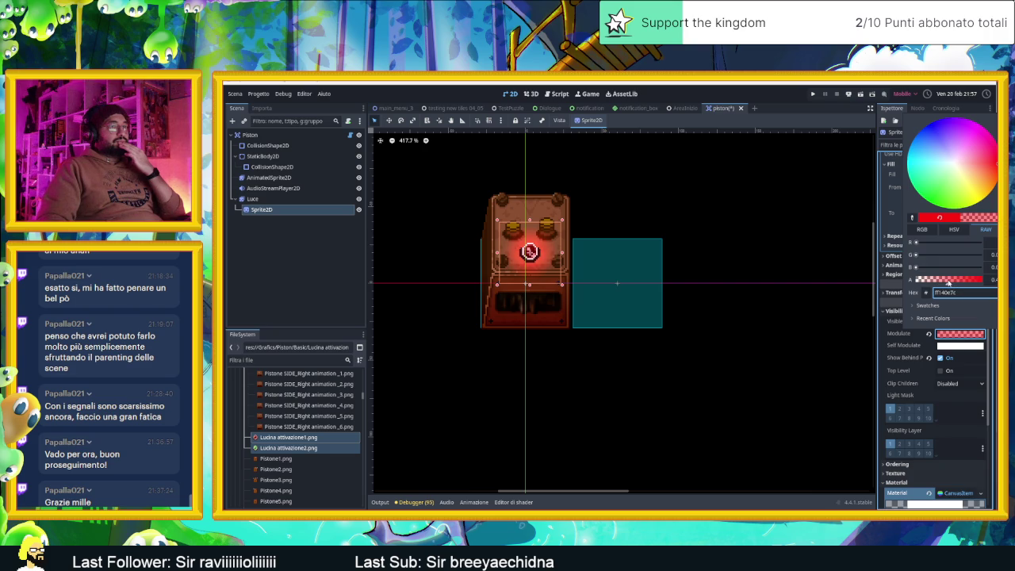
pyautogui.moveTo(980, 151)
pyautogui.mouseDown()
pyautogui.moveTo(987, 148)
pyautogui.moveTo(987, 176)
pyautogui.moveTo(987, 165)
pyautogui.mouseUp()
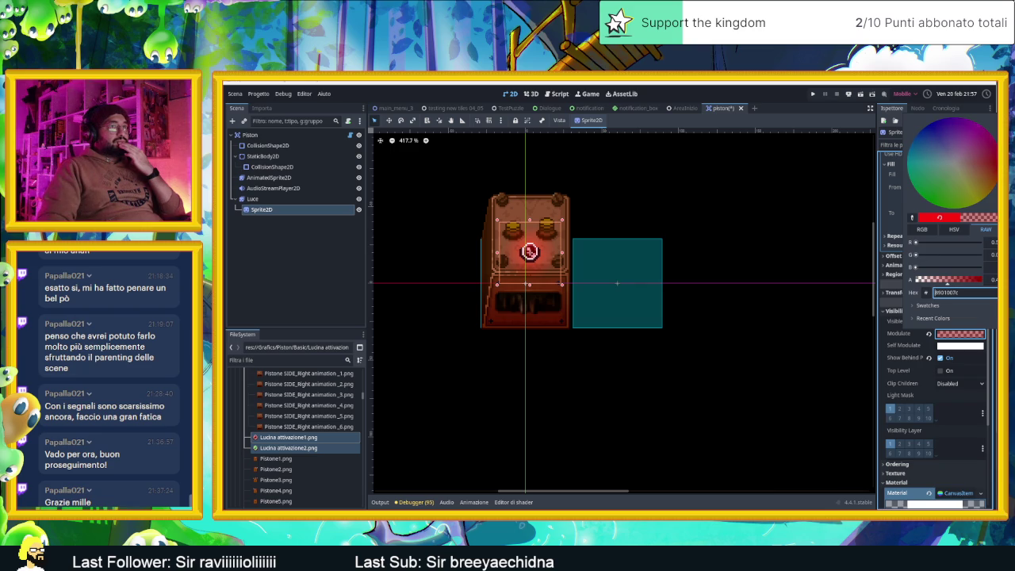
pyautogui.click(896, 356)
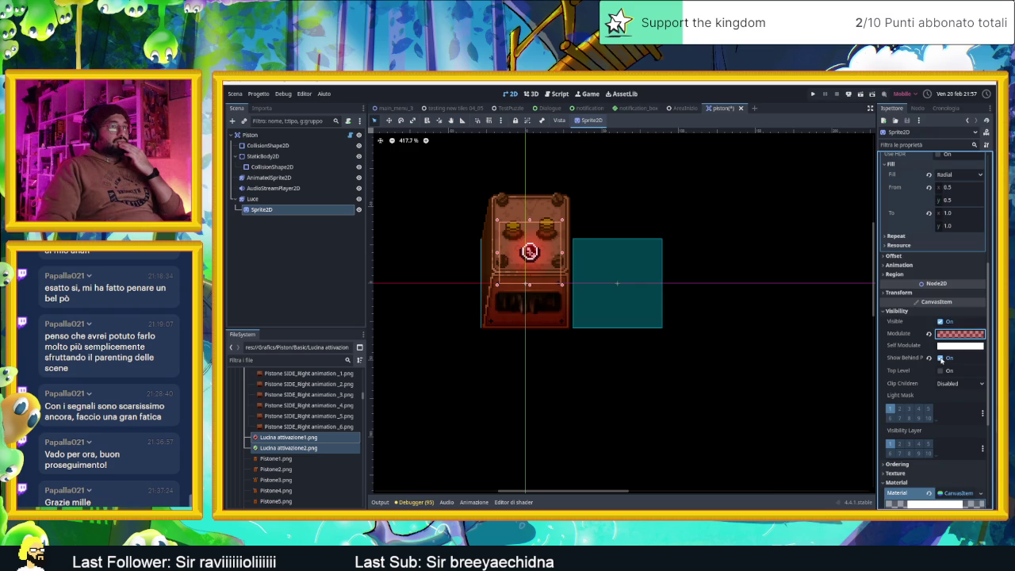
pyautogui.click(941, 358)
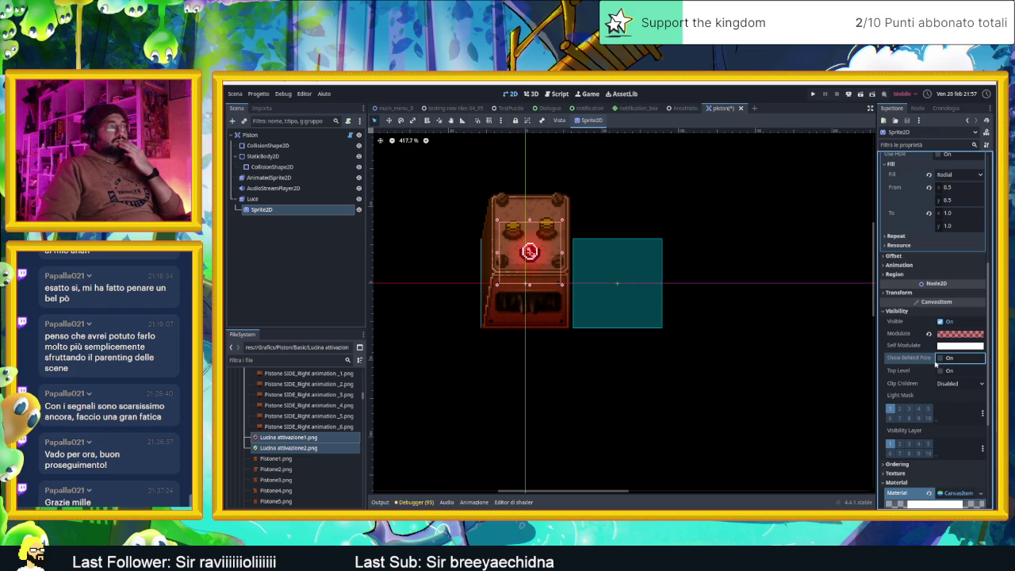
pyautogui.scroll(3, 529, 253)
pyautogui.scroll(2, 530, 252)
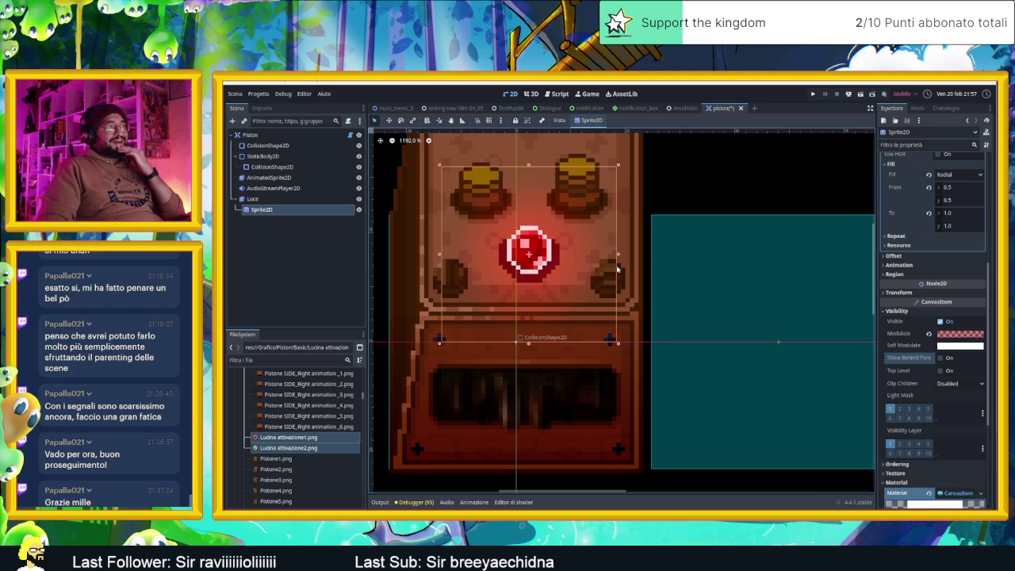
# Reset Modulate to white, then tint the glow a darker red, 880002
pyautogui.click(959, 334)
pyautogui.click(990, 279)
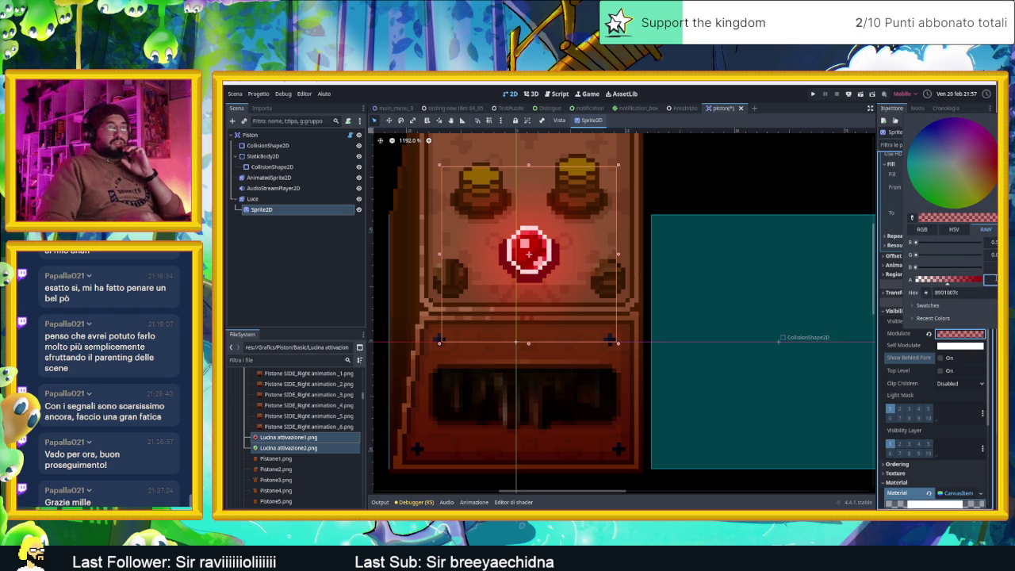
pyautogui.press('Escape')
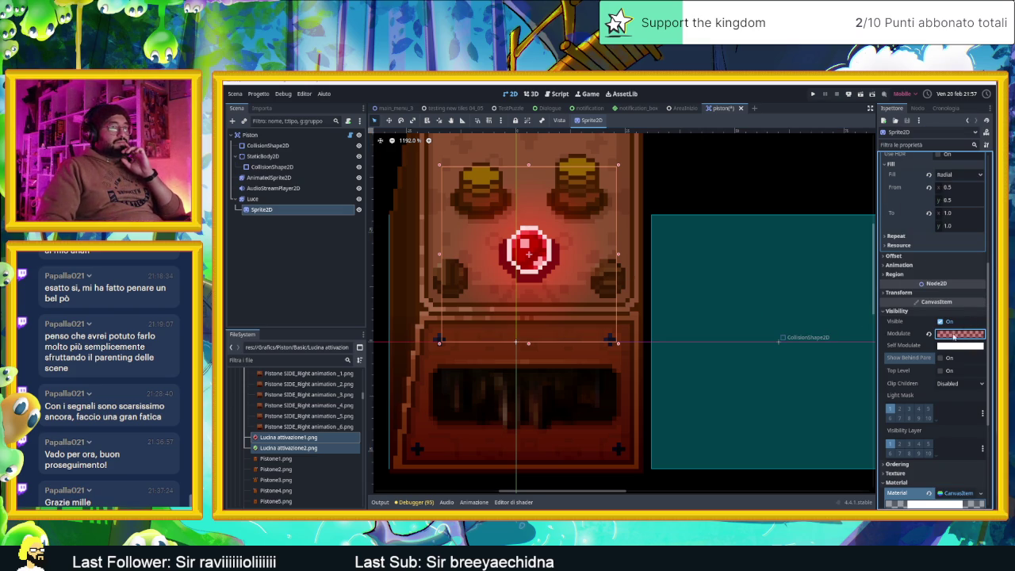
pyautogui.click(928, 334)
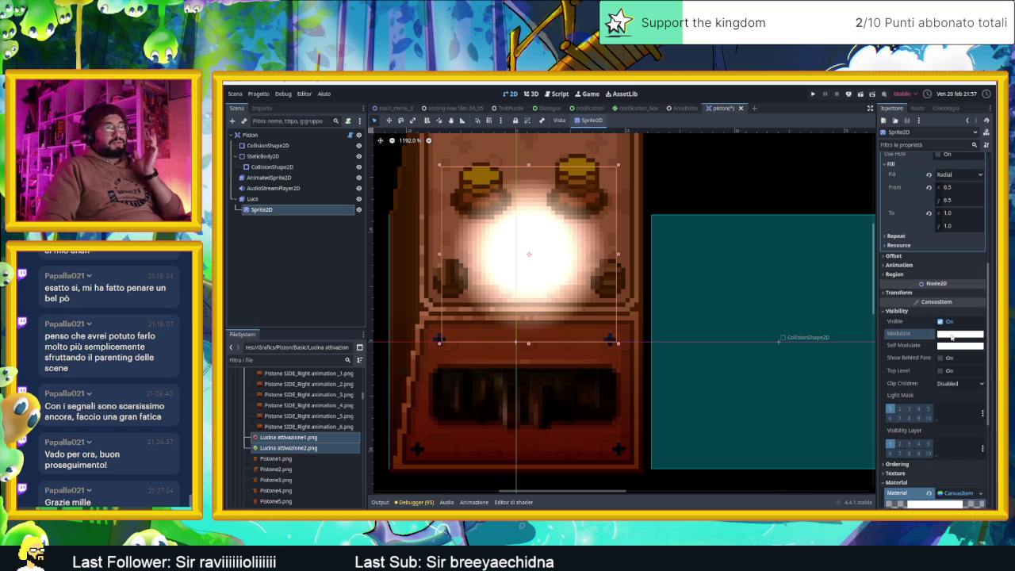
pyautogui.click(959, 334)
pyautogui.click(991, 158)
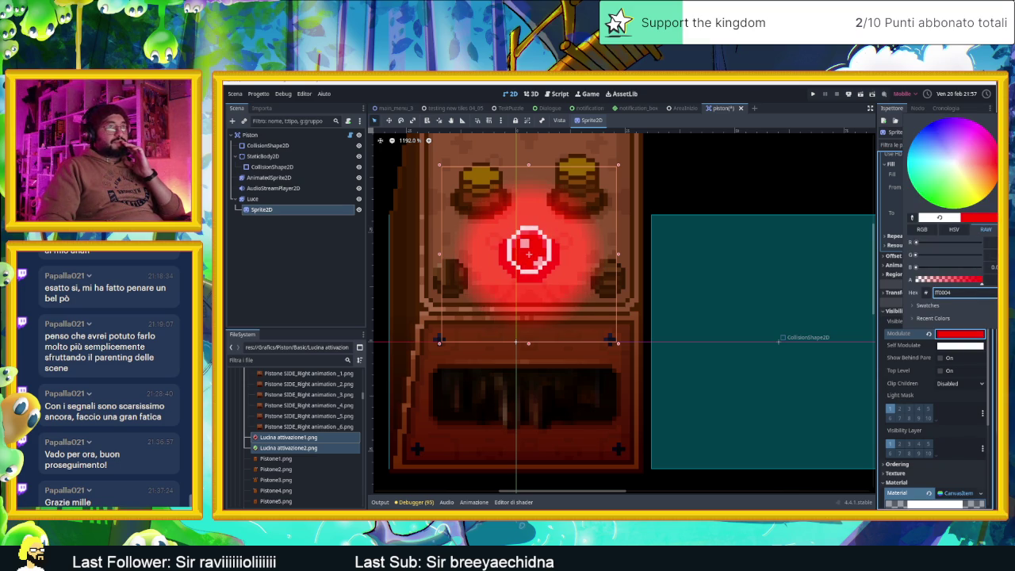
pyautogui.moveTo(995, 159); pyautogui.dragTo(996, 190)
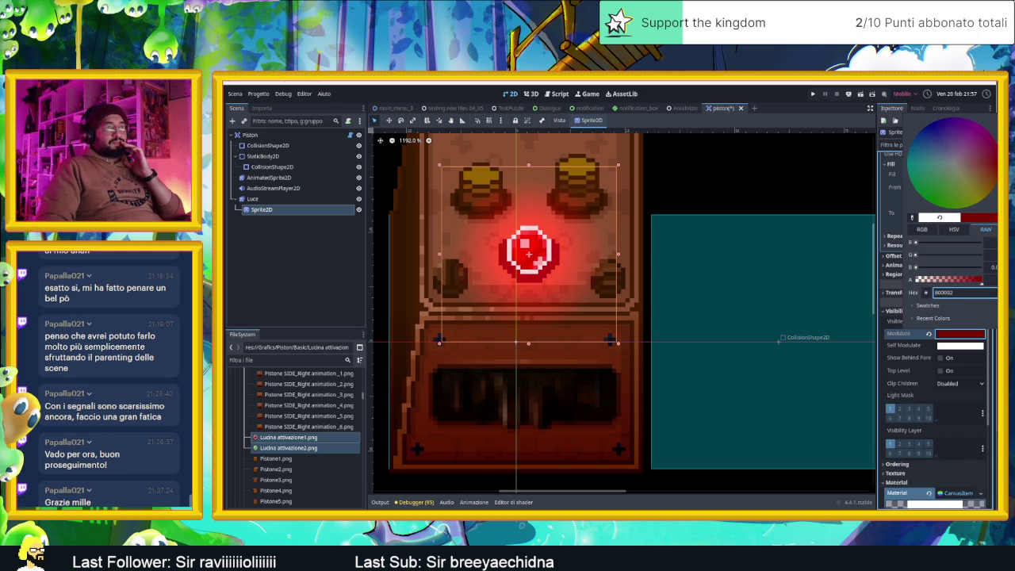
pyautogui.click(922, 229)
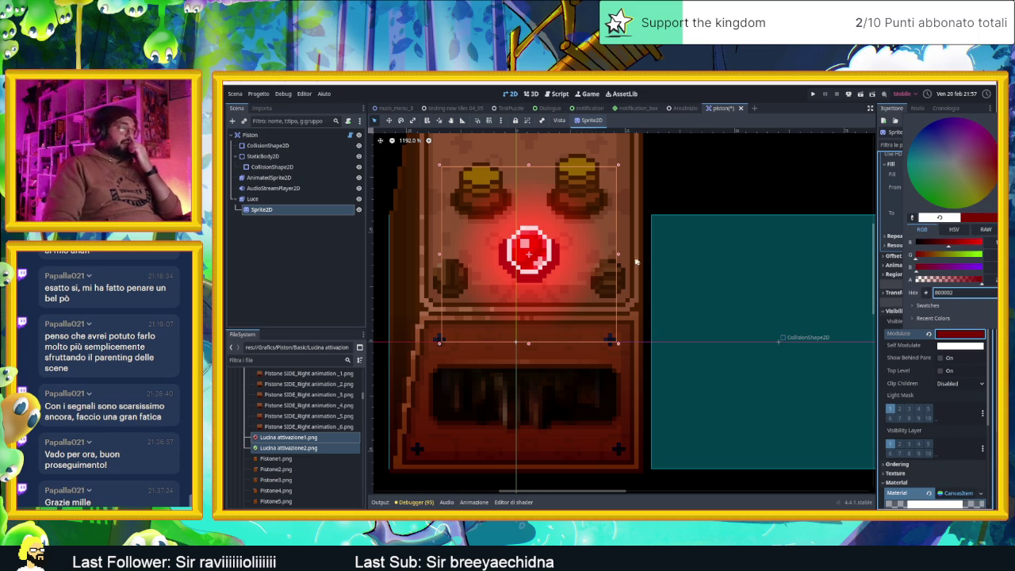
pyautogui.scroll(-9, 642, 263)
pyautogui.click(738, 233)
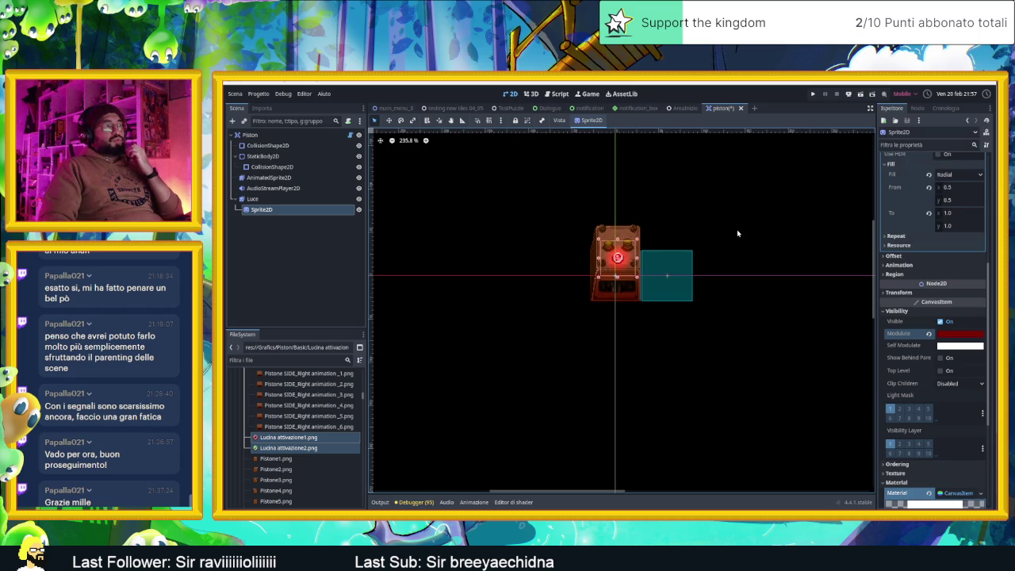
# Rename the Sprite2D node to Glow, save the scene, and select the Luce node
pyautogui.click(737, 234)
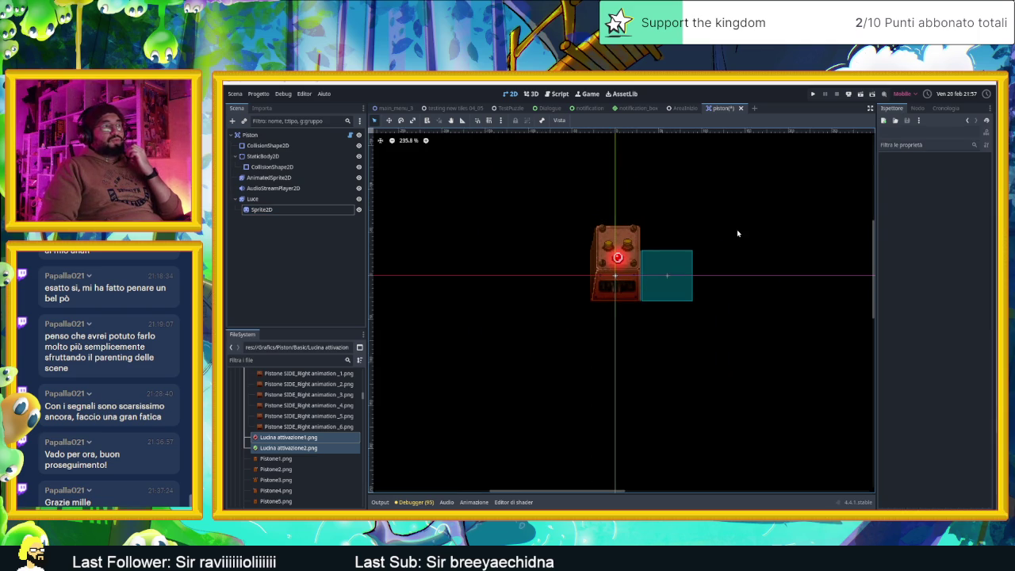
pyautogui.doubleClick(262, 210)
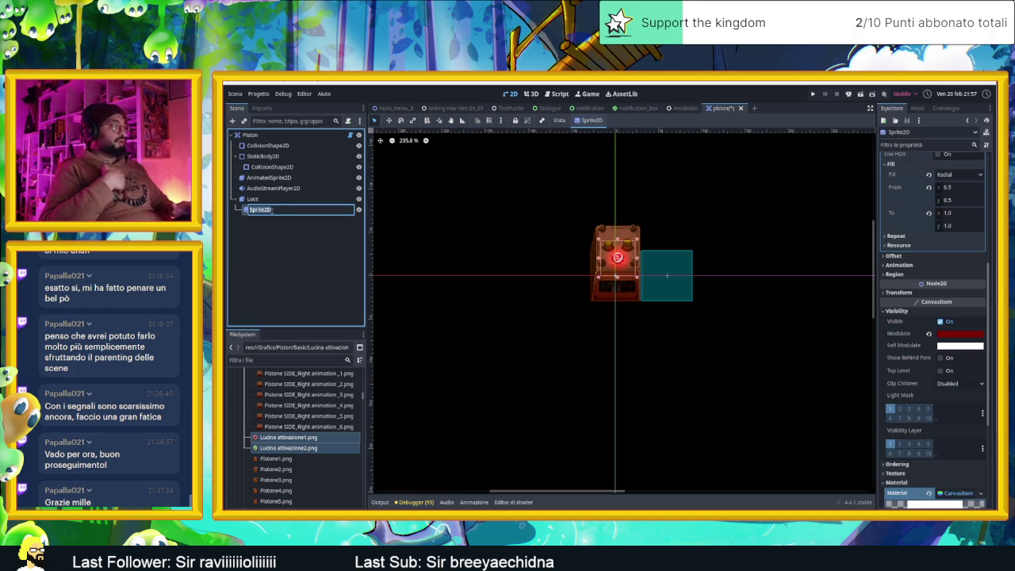
pyautogui.write('Bag')
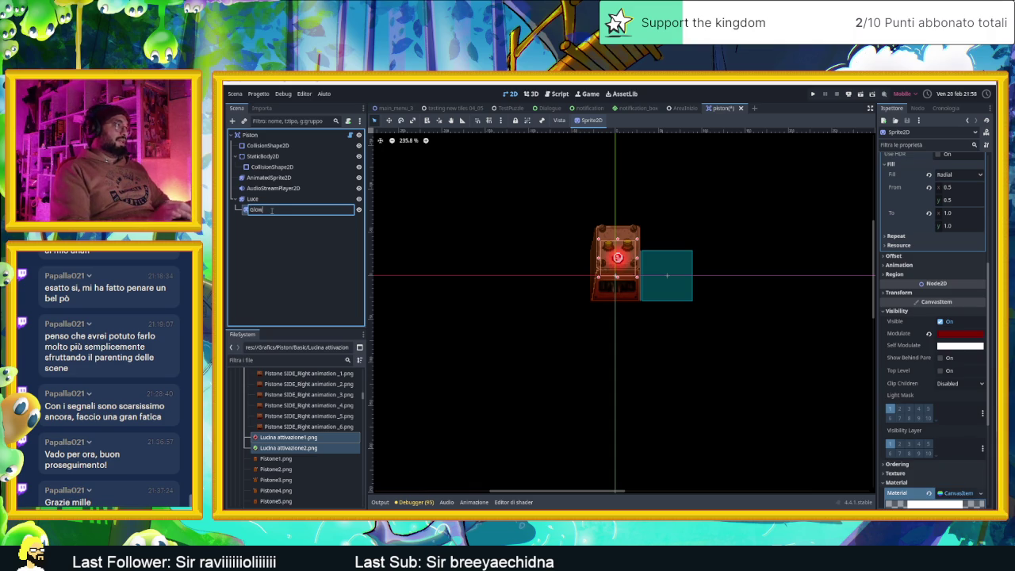
pyautogui.press('Return')
pyautogui.hotkey('ctrl', 's')
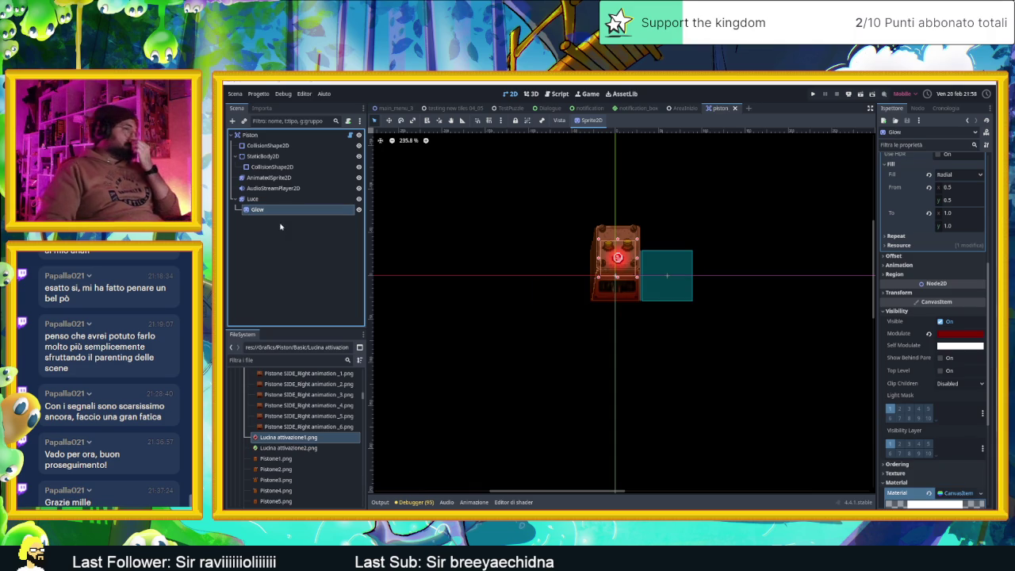
pyautogui.click(471, 311)
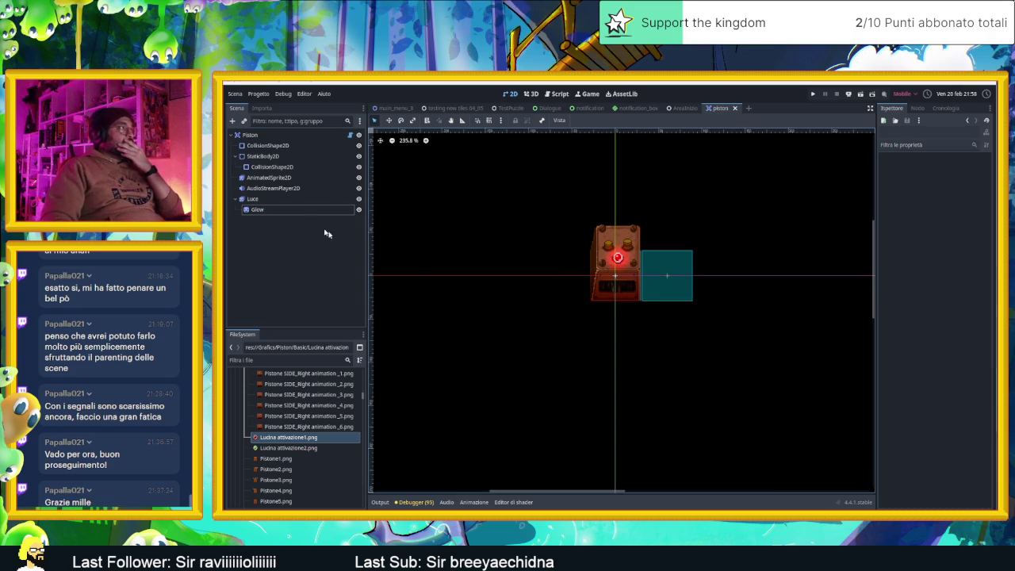
pyautogui.click(264, 199)
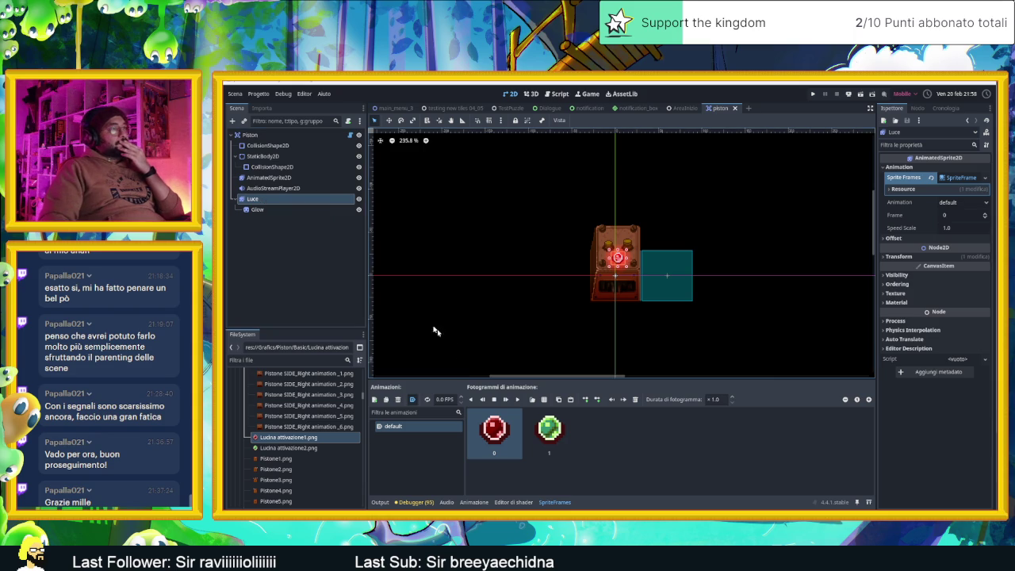
# Preview the Luce light frames and toggle Autoplay on Load for its default animation
pyautogui.click(549, 440)
pyautogui.click(490, 437)
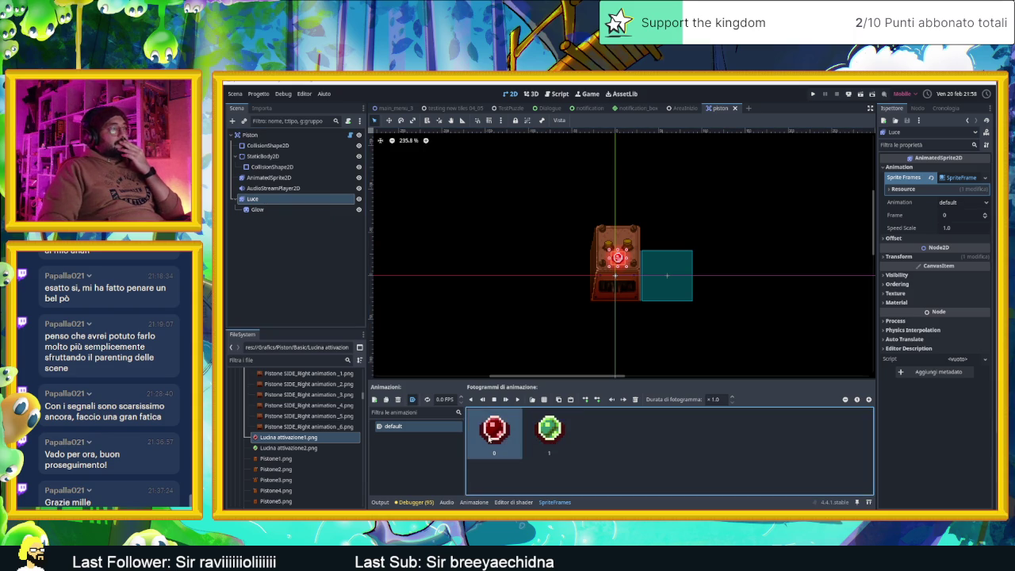
pyautogui.click(517, 399)
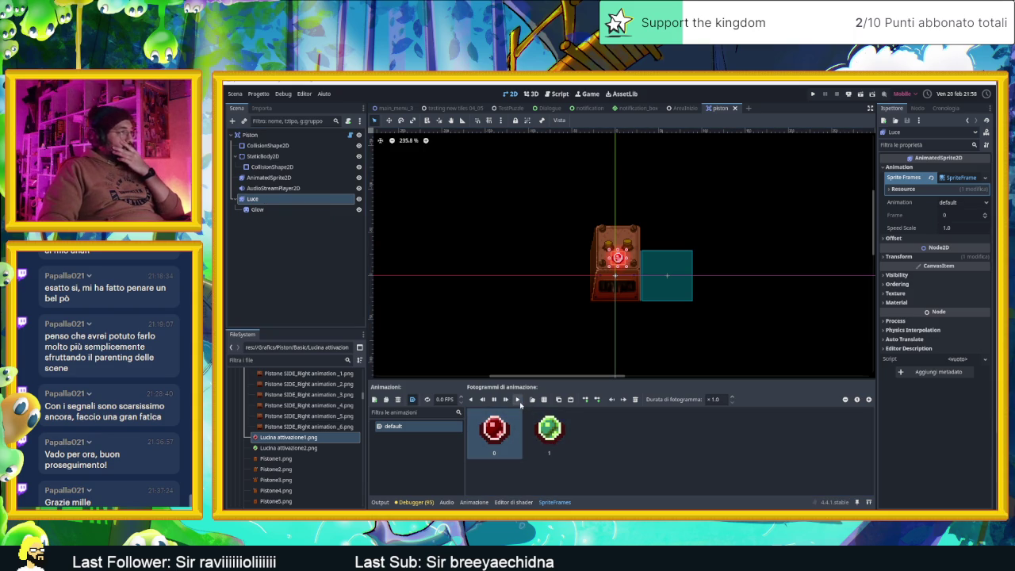
pyautogui.click(985, 216)
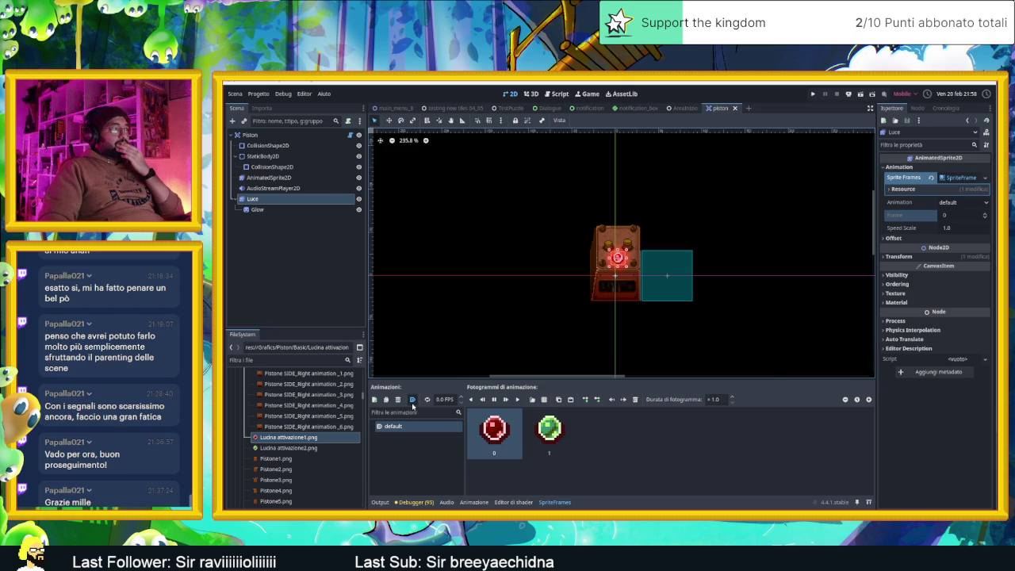
pyautogui.click(411, 399)
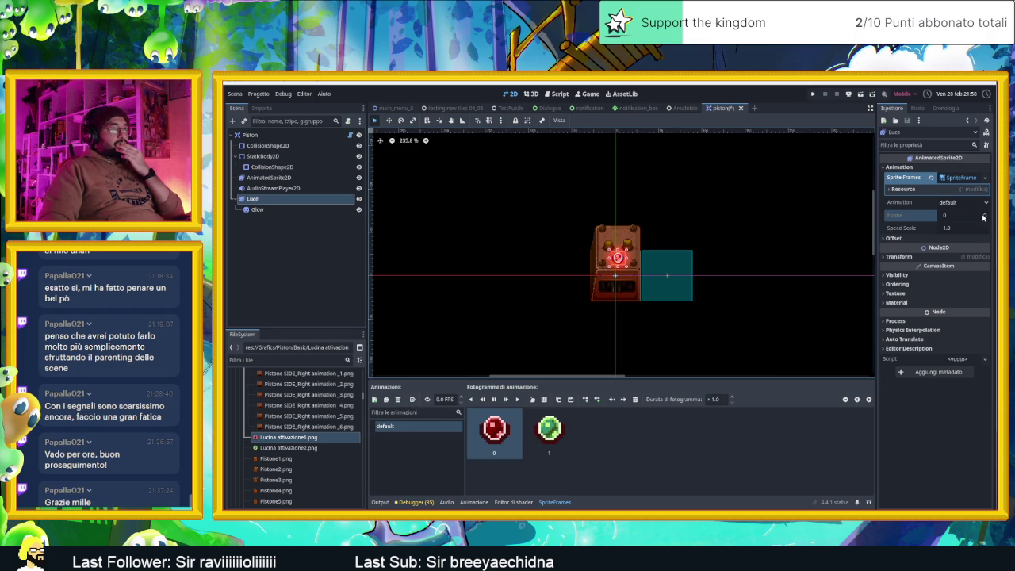
pyautogui.click(966, 218)
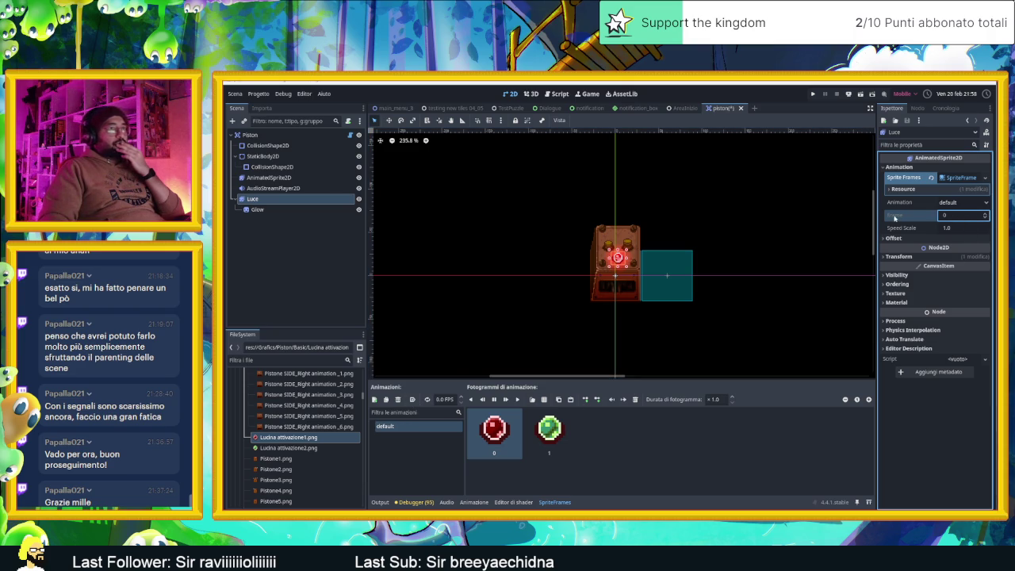
pyautogui.click(965, 203)
pyautogui.click(954, 214)
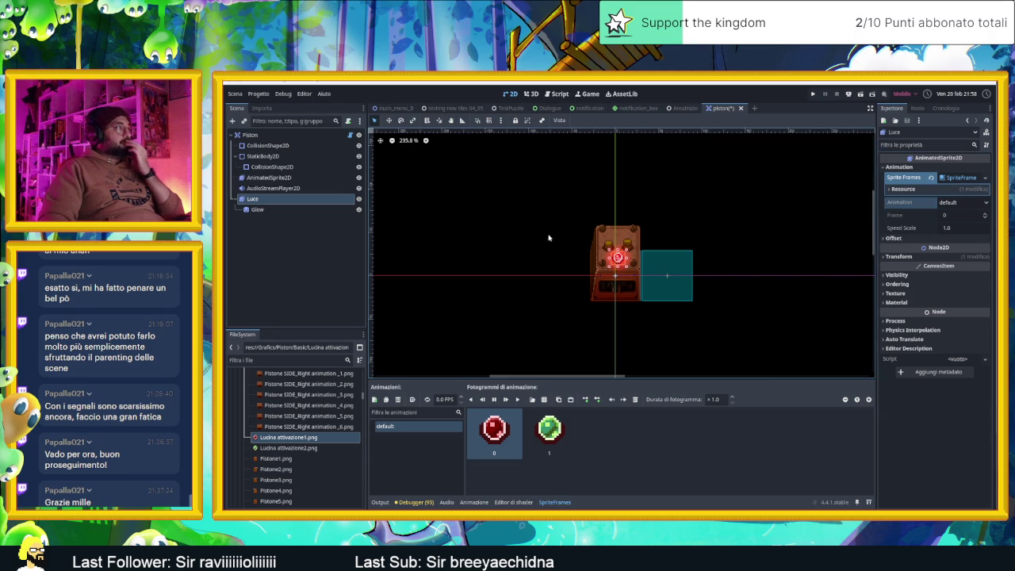
# Reselect Luce and open piston.gd at the end of the fActivate function
pyautogui.click(336, 259)
pyautogui.click(291, 200)
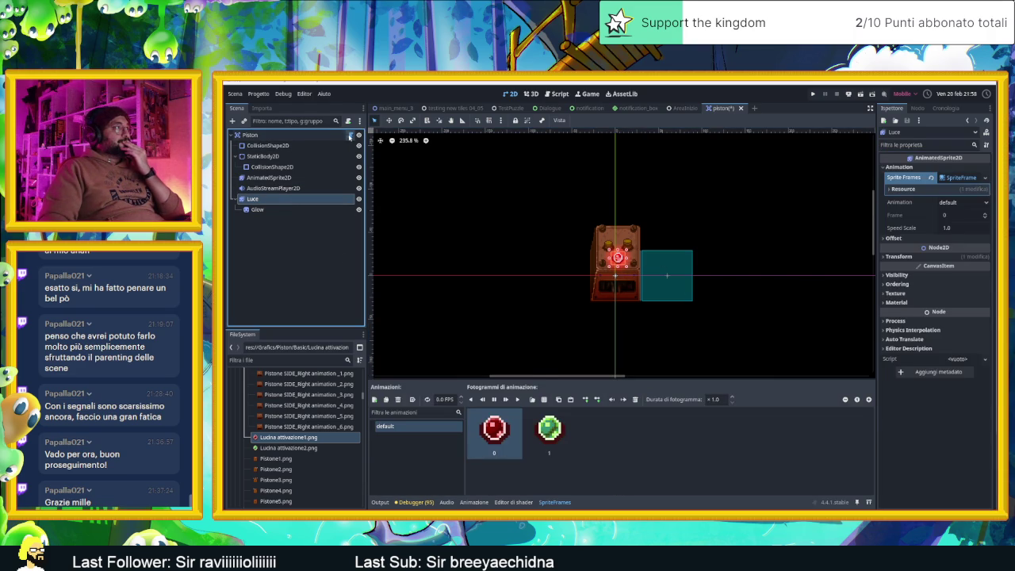
pyautogui.click(350, 136)
pyautogui.click(608, 308)
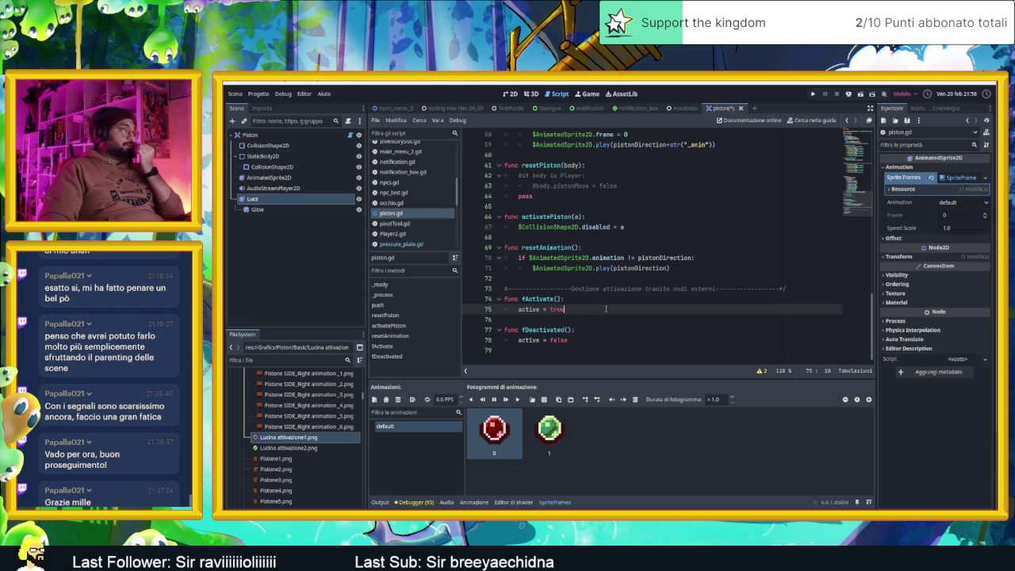
# Add an empty setLight() function with a pass body at the end of piston.gd
pyautogui.scroll(2, 605, 302)
pyautogui.scroll(-2, 603, 303)
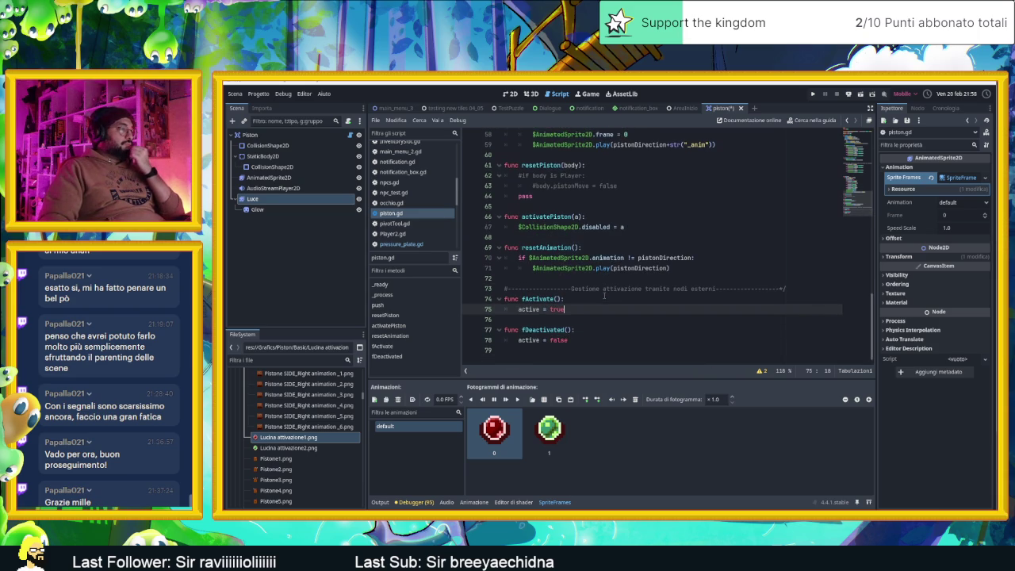
pyautogui.click(563, 352)
pyautogui.press('Return')
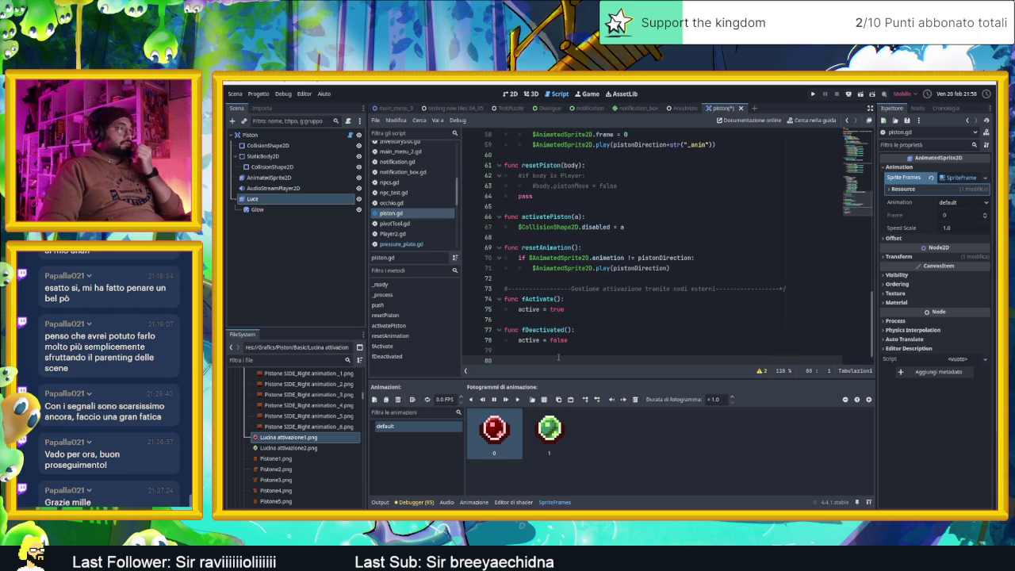
pyautogui.write('func')
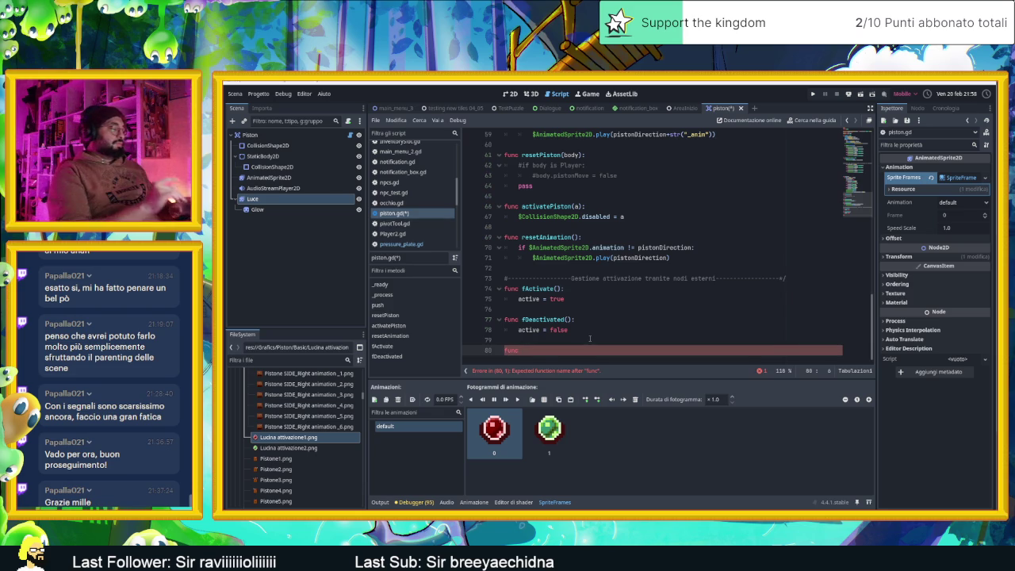
pyautogui.write('etd')
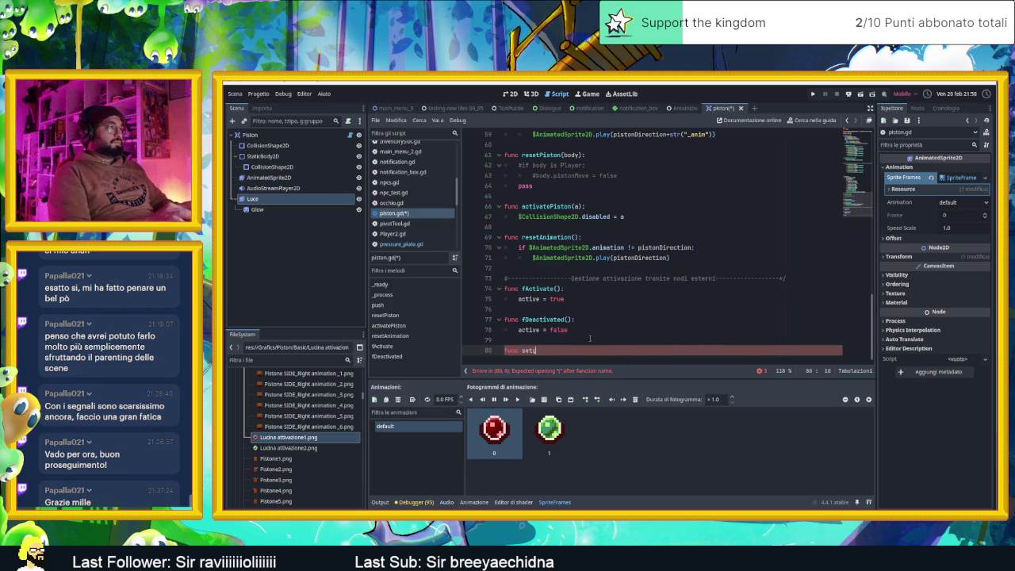
pyautogui.write('Light()')
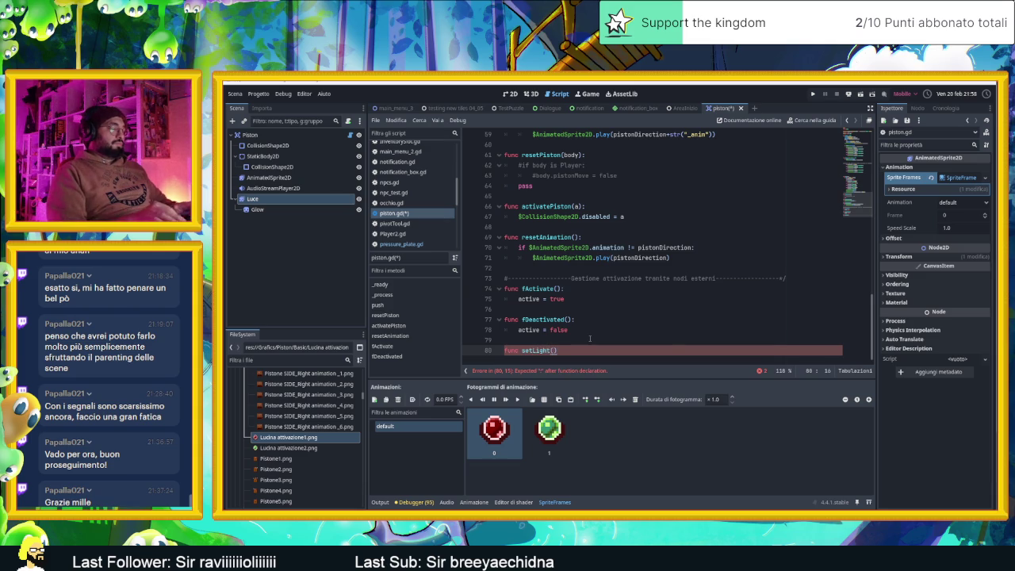
pyautogui.press('Return')
pyautogui.press('Return')
pyautogui.press('Return')
pyautogui.write('pass')
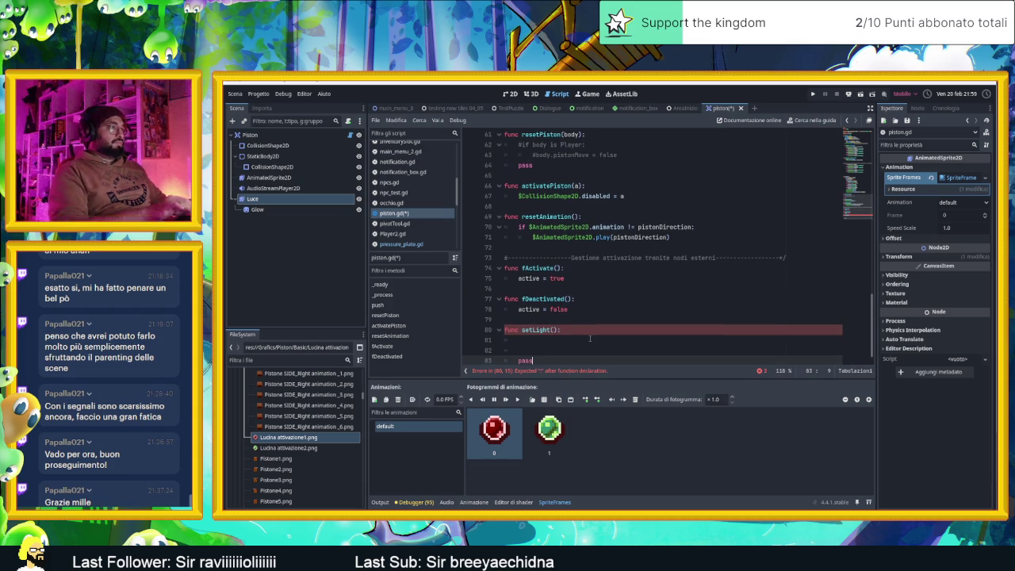
pyautogui.click(543, 339)
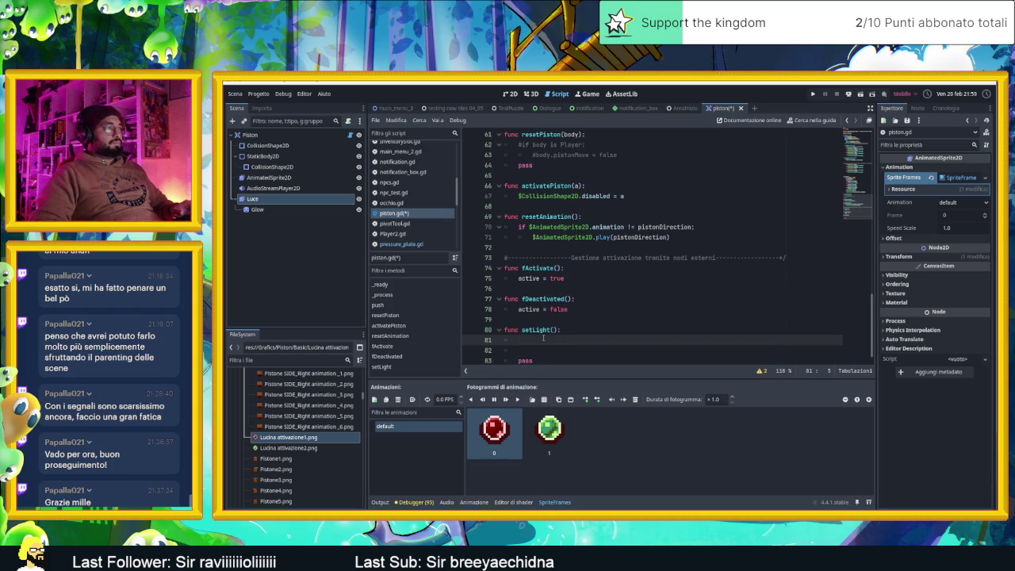
# Call setLight() at the end of both fActivate and fDeactivated
pyautogui.click(578, 279)
pyautogui.press('Return')
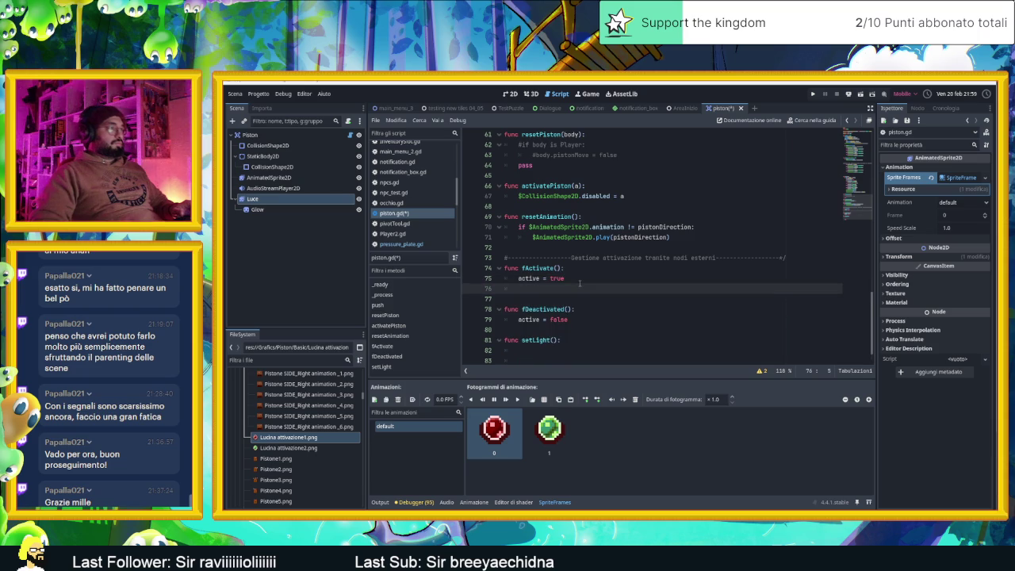
pyautogui.write('func')
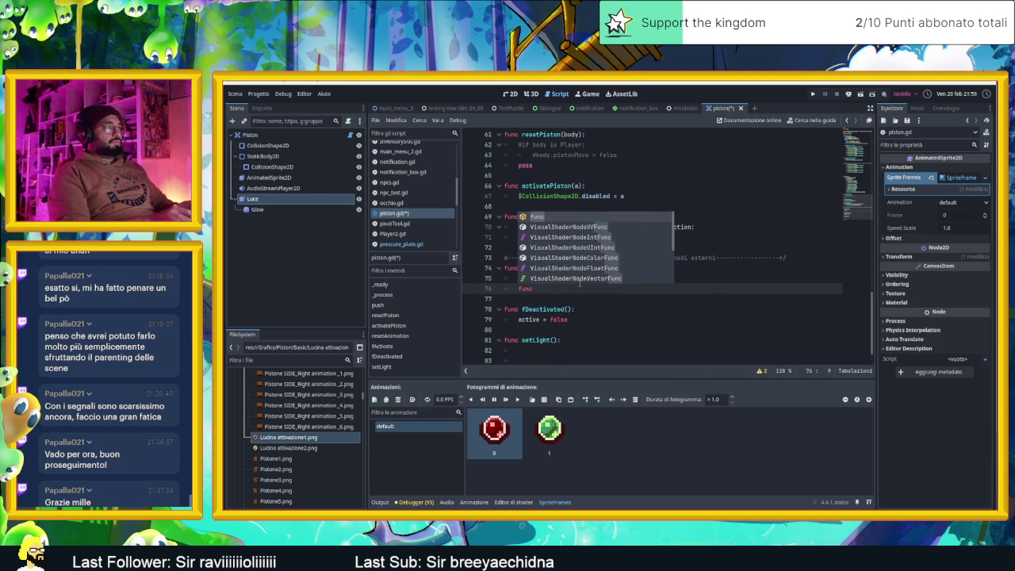
pyautogui.press('BackSpace')
pyautogui.press('BackSpace')
pyautogui.write('set')
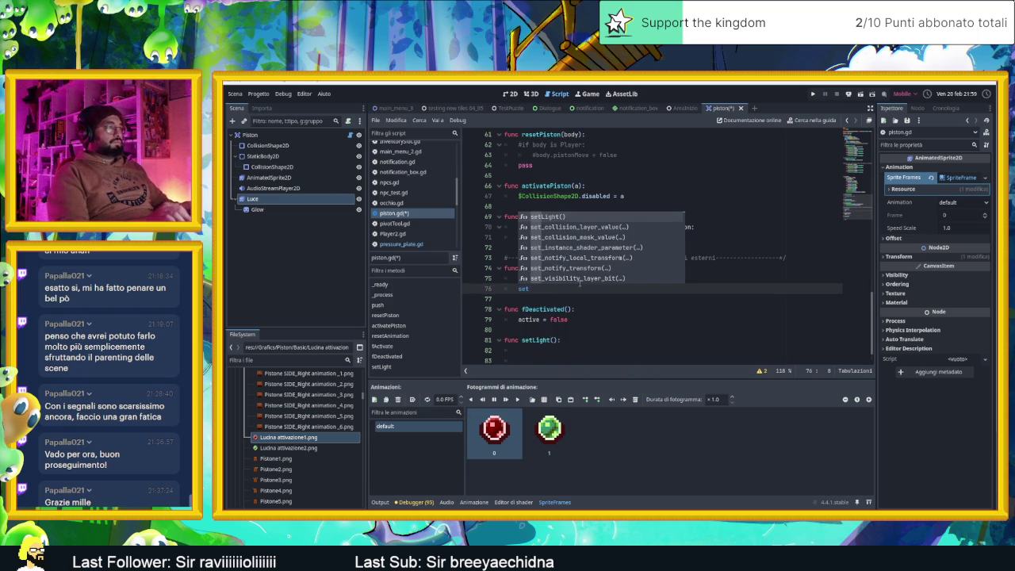
pyautogui.press('Return')
pyautogui.click(559, 329)
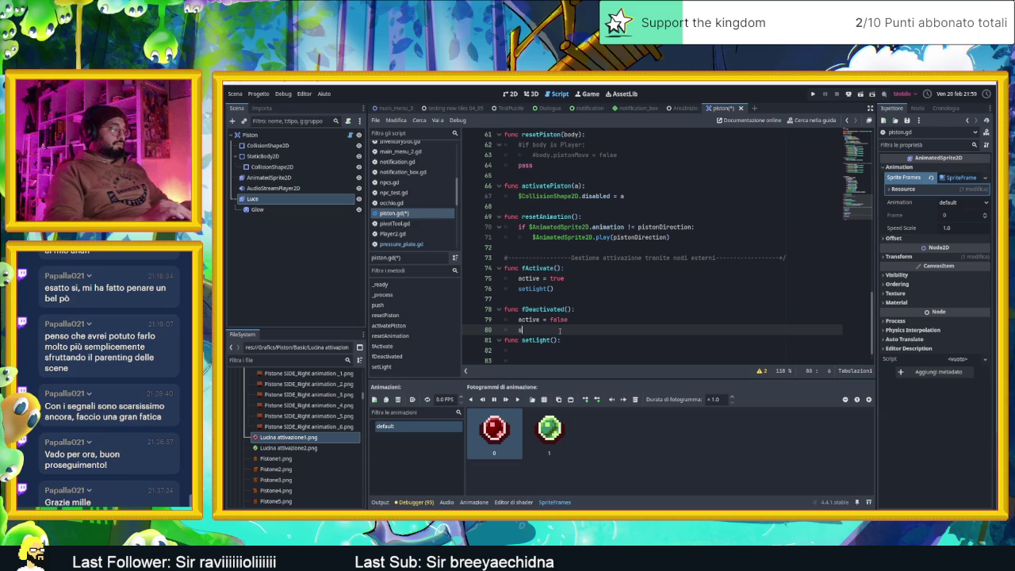
pyautogui.write('setL')
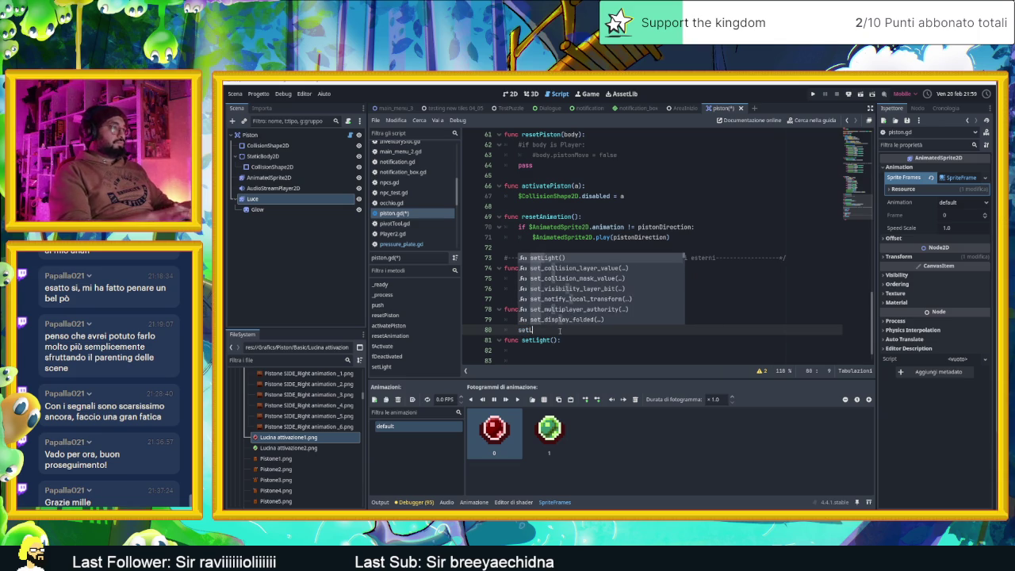
pyautogui.press('Return')
pyautogui.press('Return')
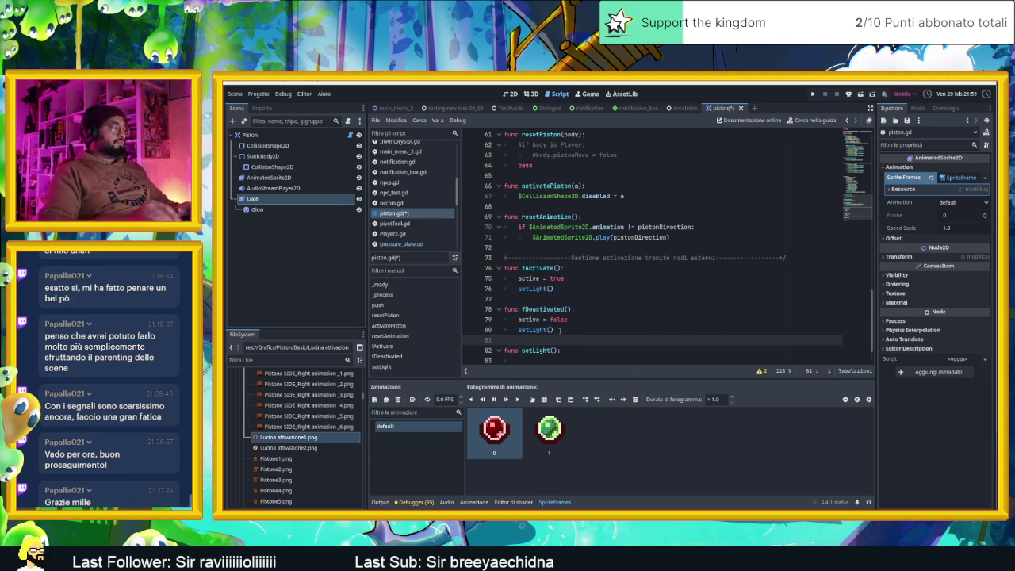
pyautogui.scroll(-1, 559, 330)
# Write setLight's if active/else branches, setting $Luce.frame to 1 and 0
pyautogui.click(560, 334)
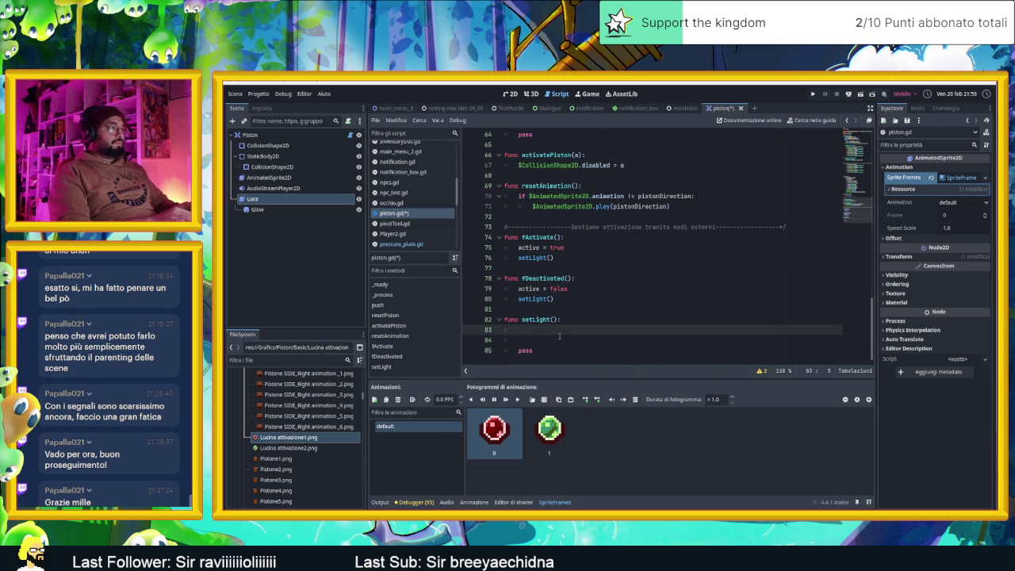
pyautogui.write('if active')
pyautogui.write(':')
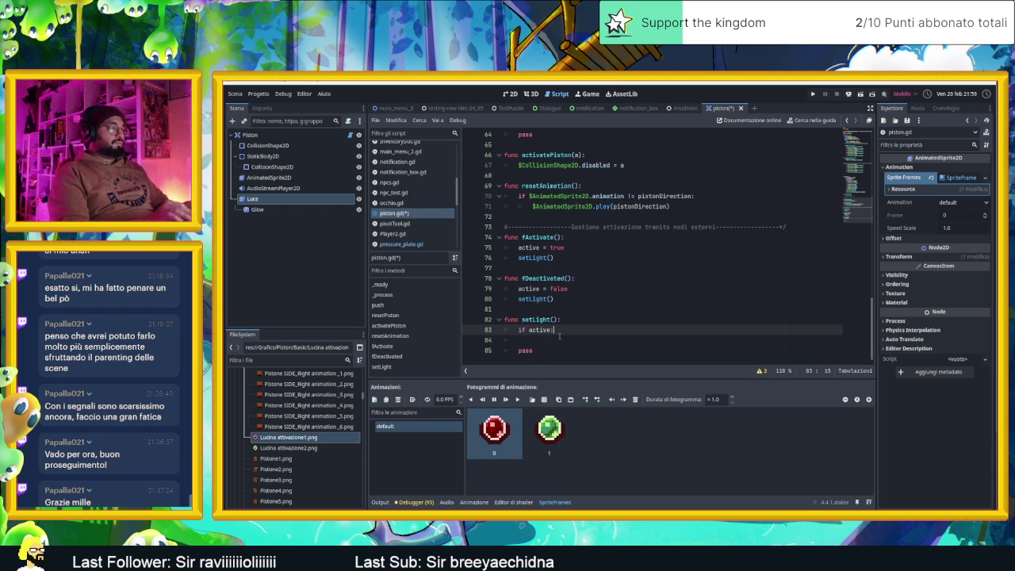
pyautogui.press('Return')
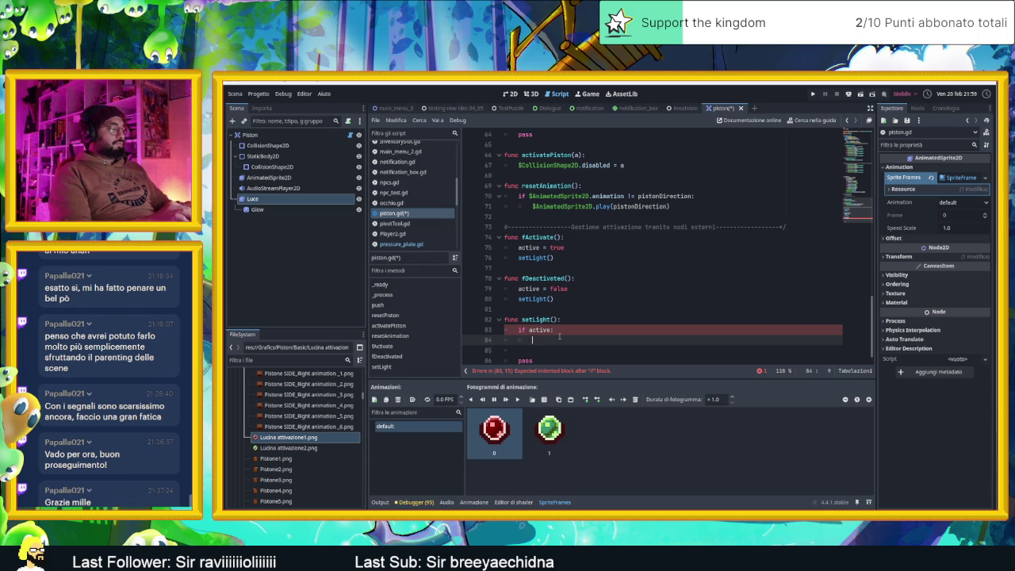
pyautogui.write('$Luce.')
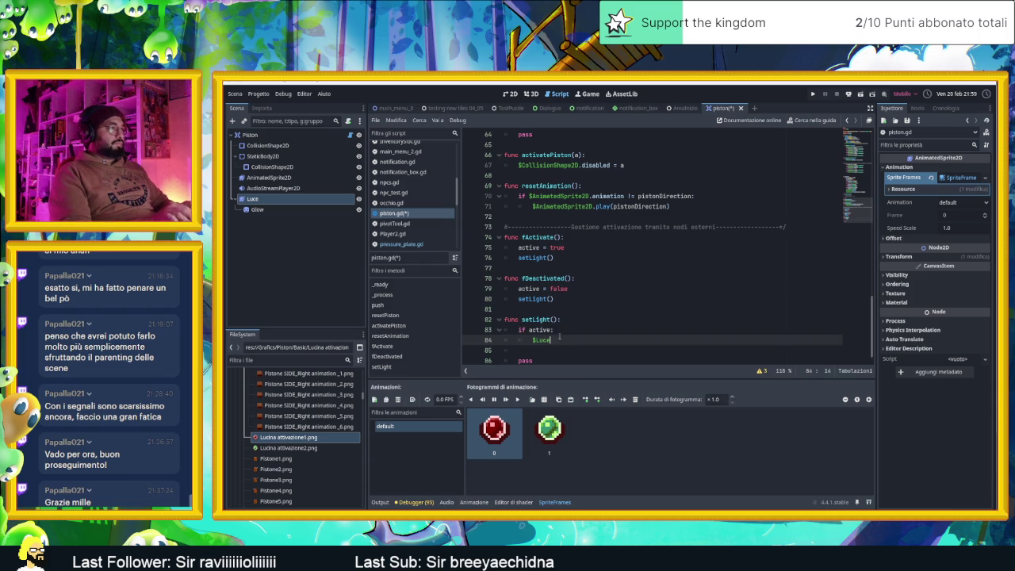
pyautogui.write('frame = ')
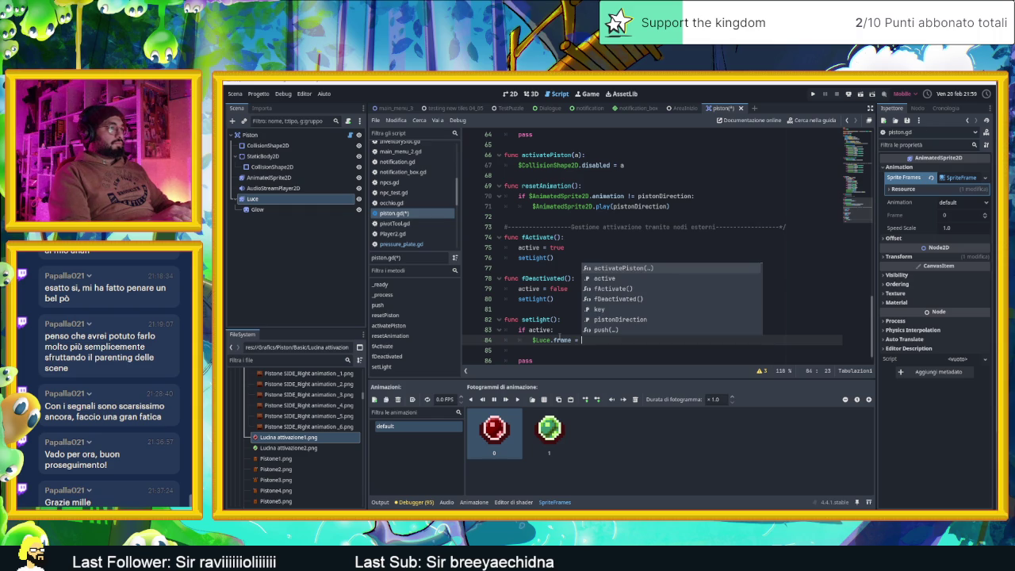
pyautogui.write('1')
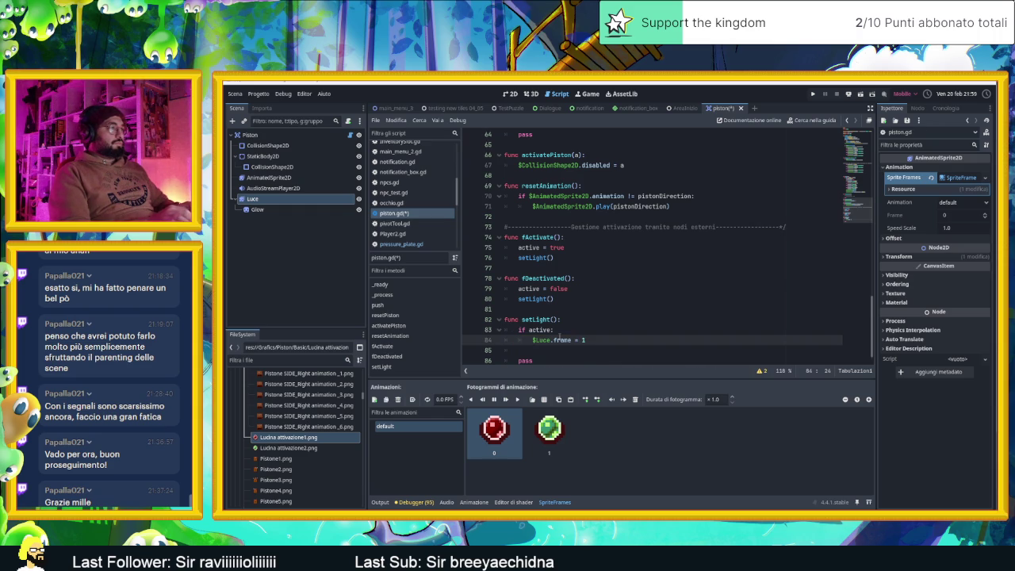
pyautogui.press('Return')
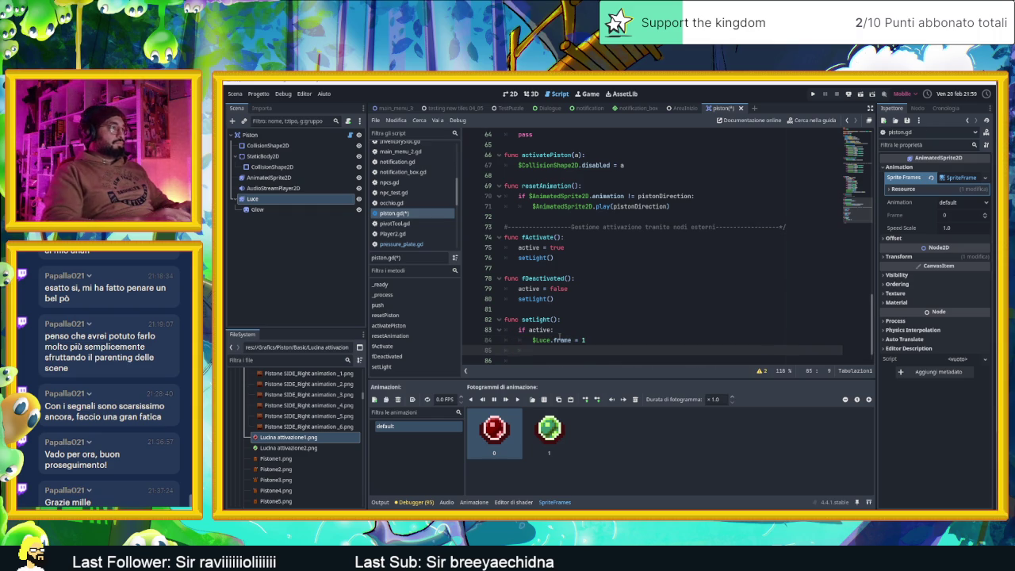
pyautogui.press('BackSpace')
pyautogui.write('else:')
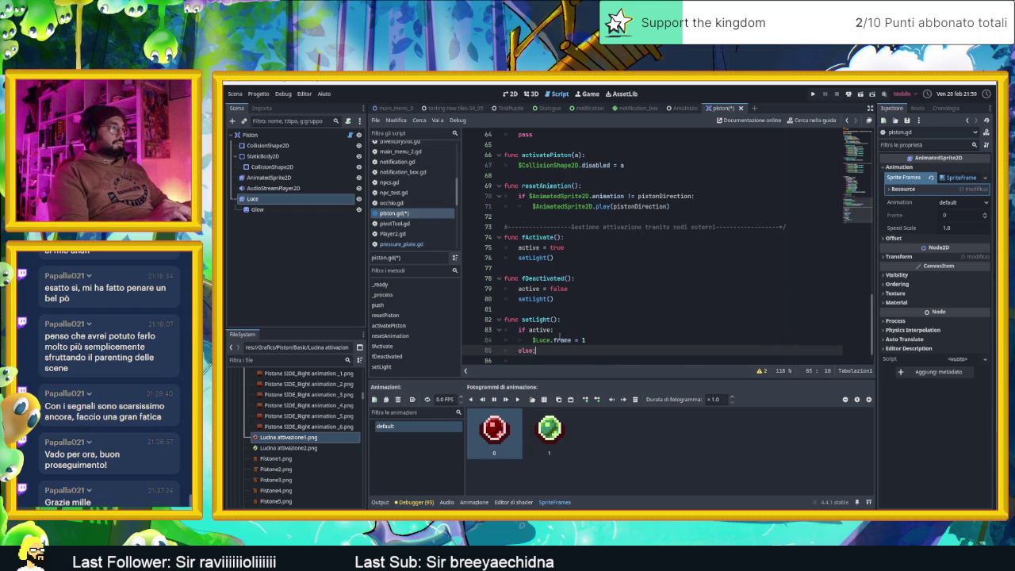
pyautogui.press('Return')
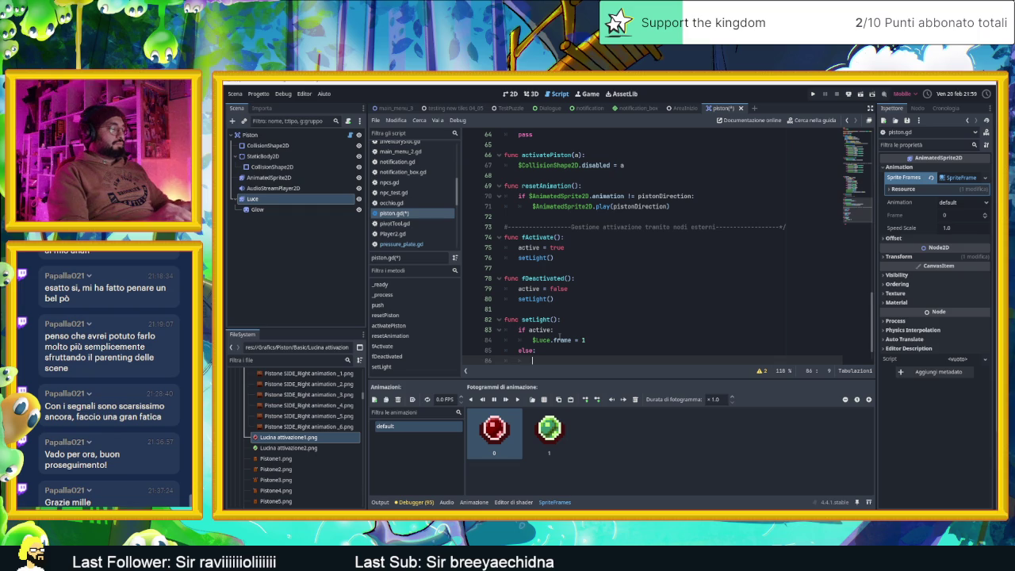
pyautogui.write('$L')
pyautogui.press('Return')
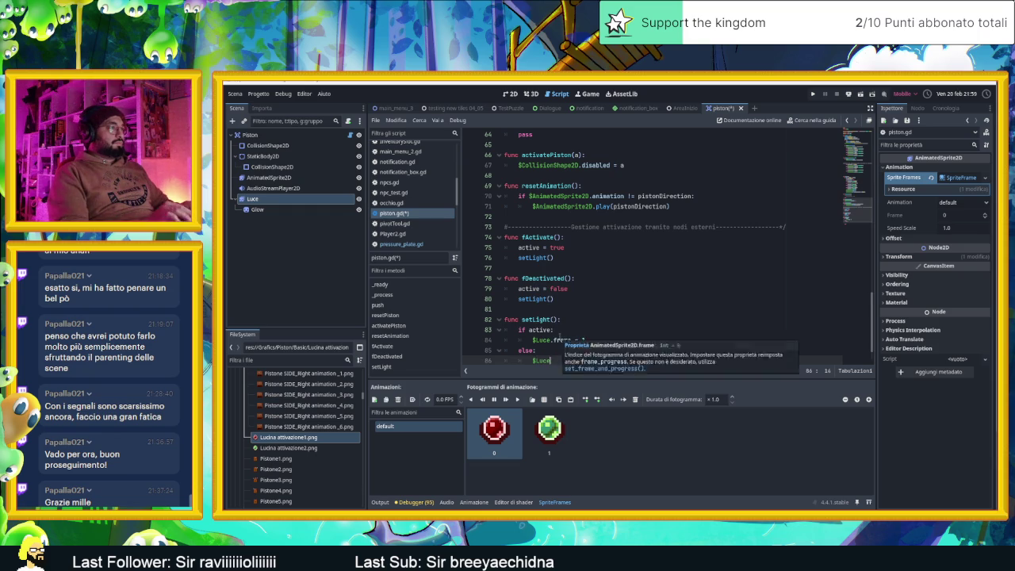
pyautogui.write('.frame ')
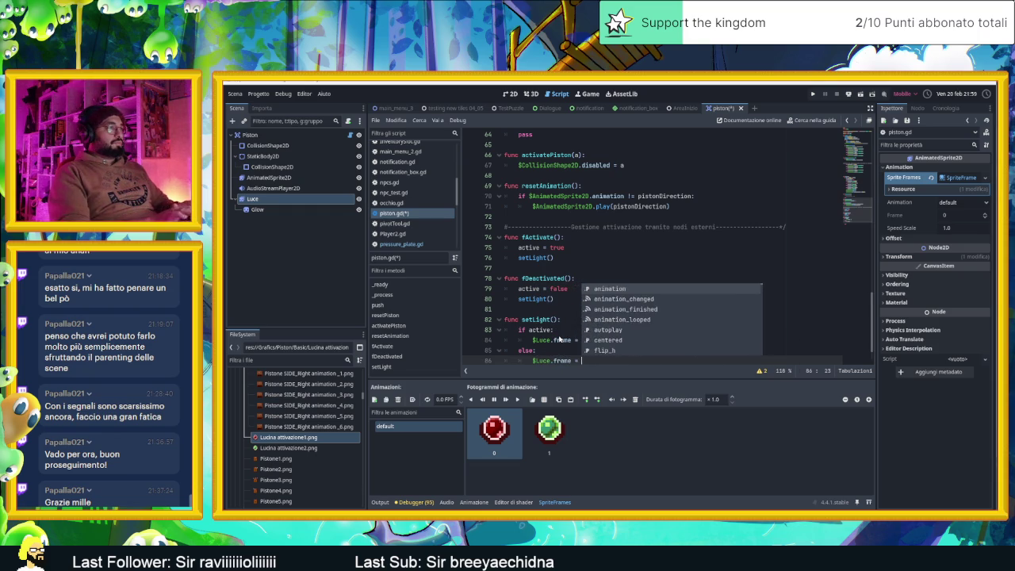
pyautogui.write('= 0')
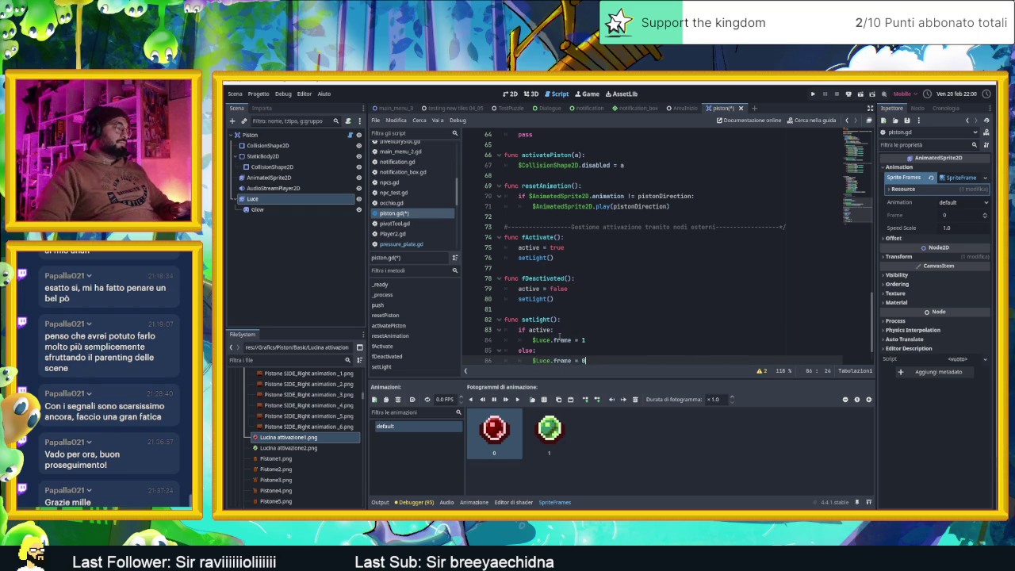
pyautogui.scroll(-1, 616, 314)
# Begin a '$Luce/Glow.self_modulate = Color(' line after the active branch's frame line
pyautogui.click(615, 311)
pyautogui.press('Return')
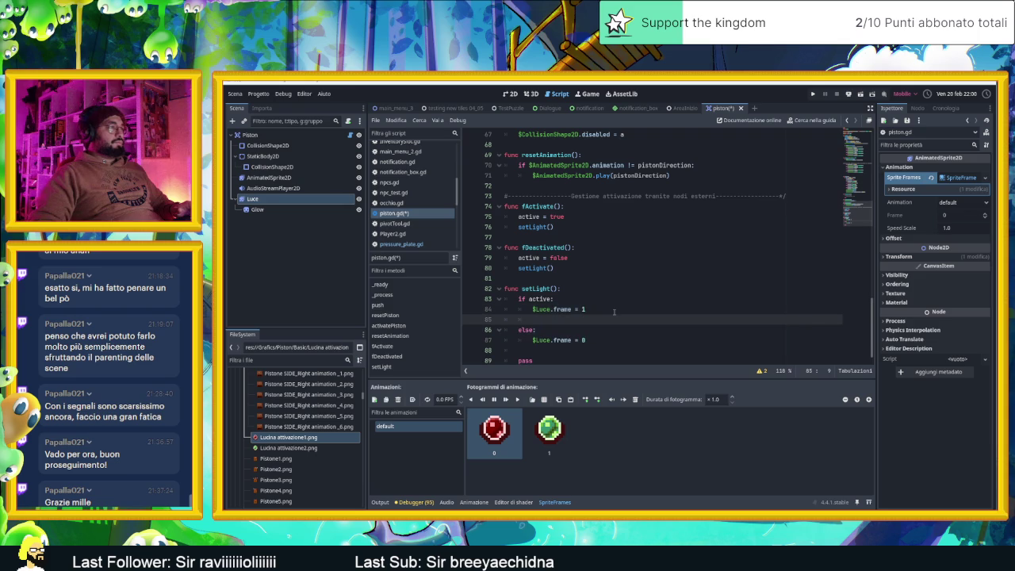
pyautogui.write('$')
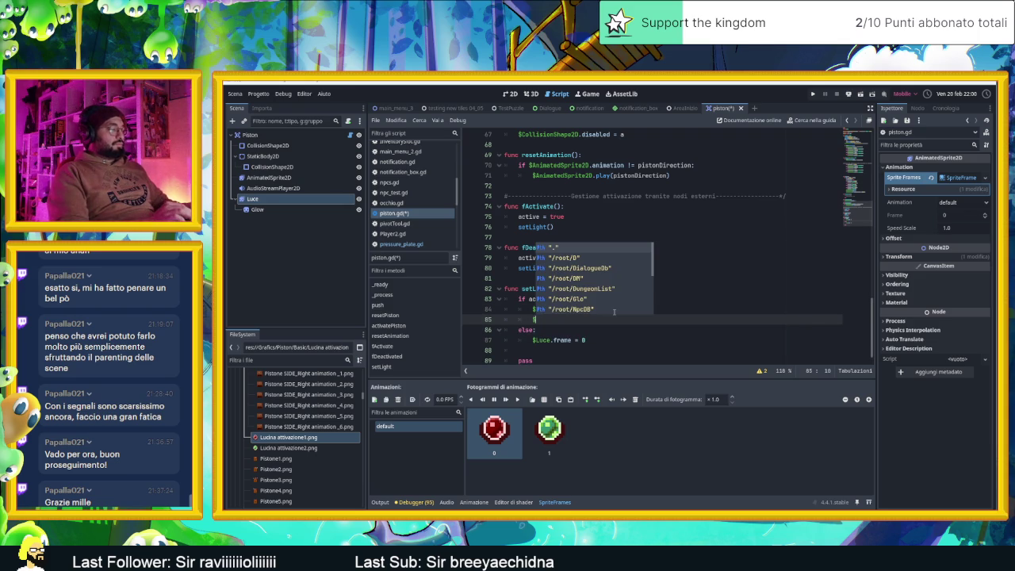
pyautogui.write('Luce/Glow')
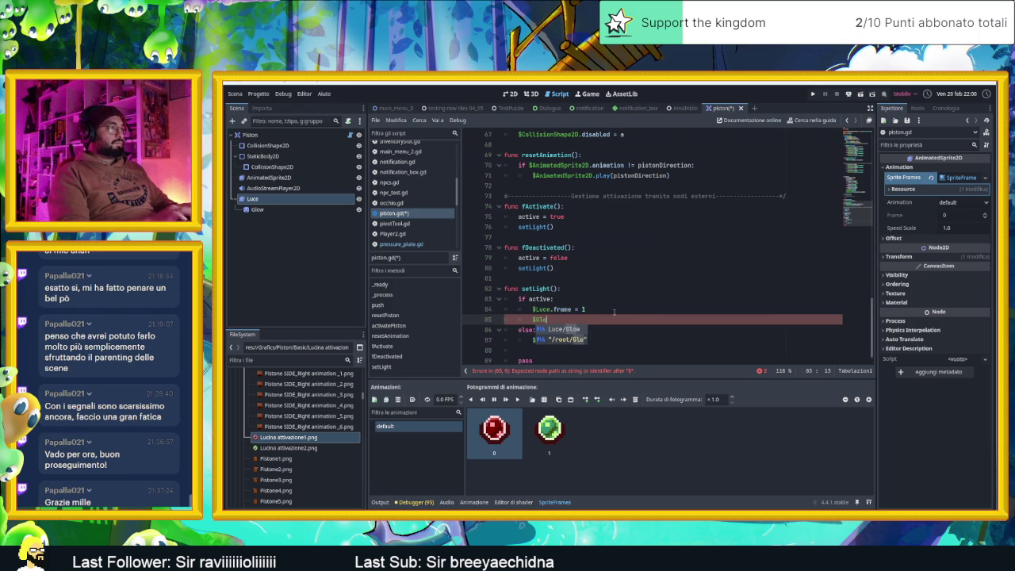
pyautogui.write('.')
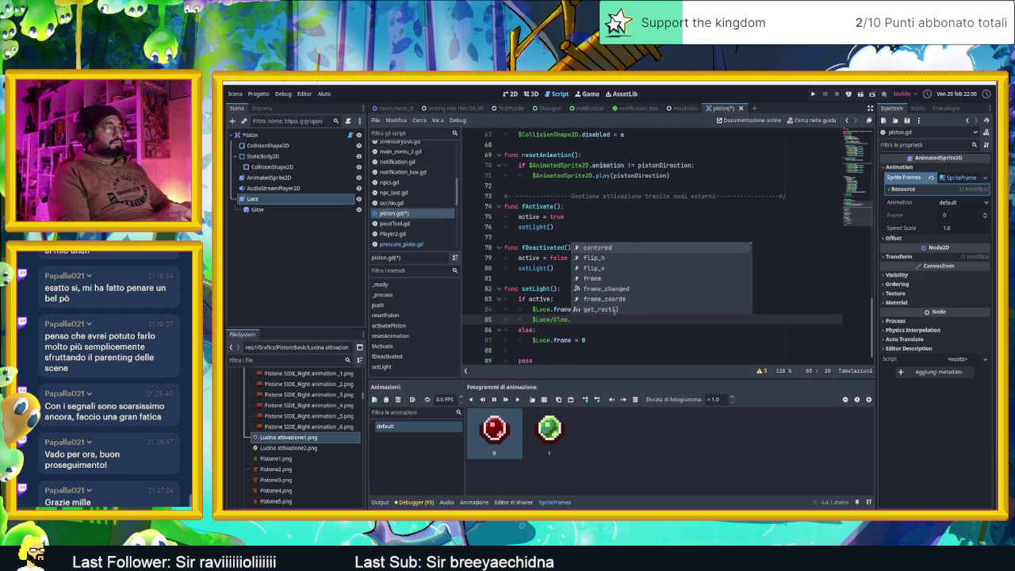
pyautogui.write('self_modulate ')
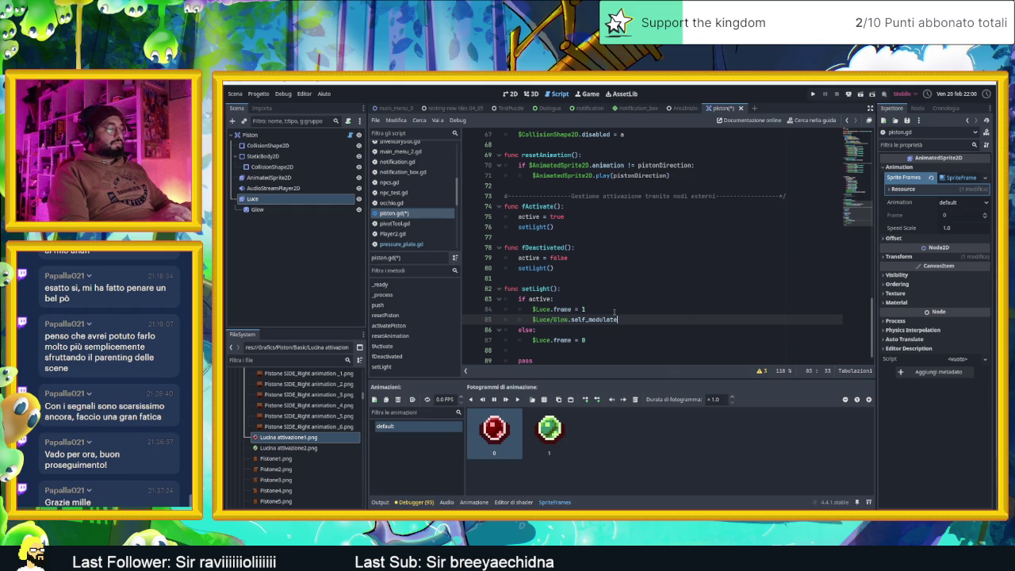
pyautogui.write('= Color')
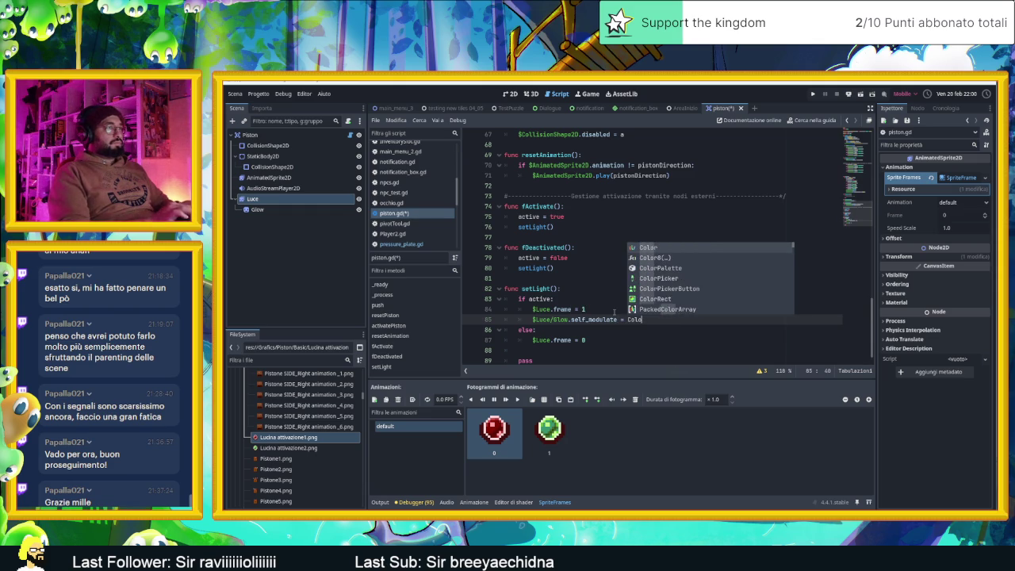
pyautogui.press('Escape')
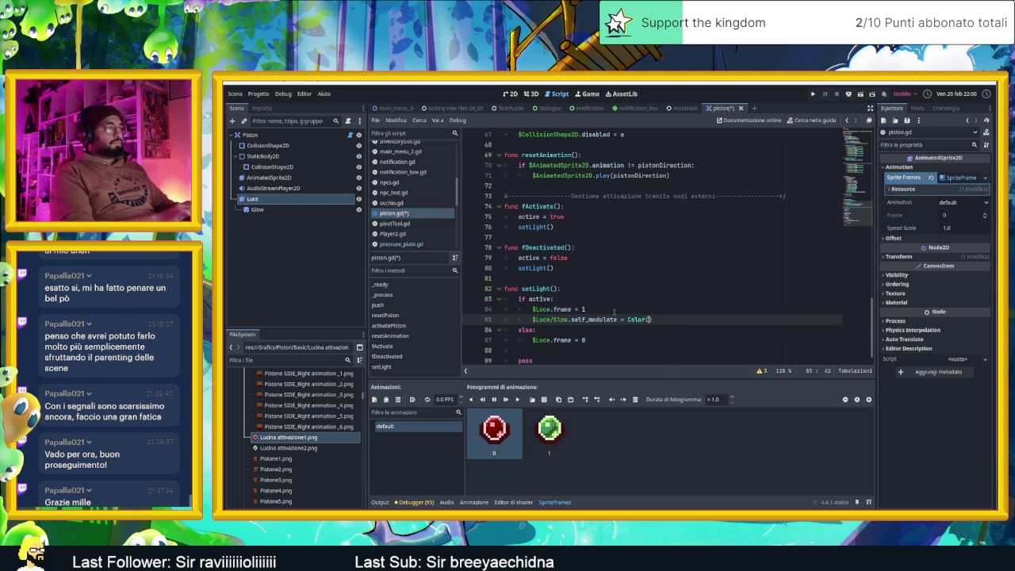
pyautogui.write('(')
pyautogui.rightClick(633, 318)
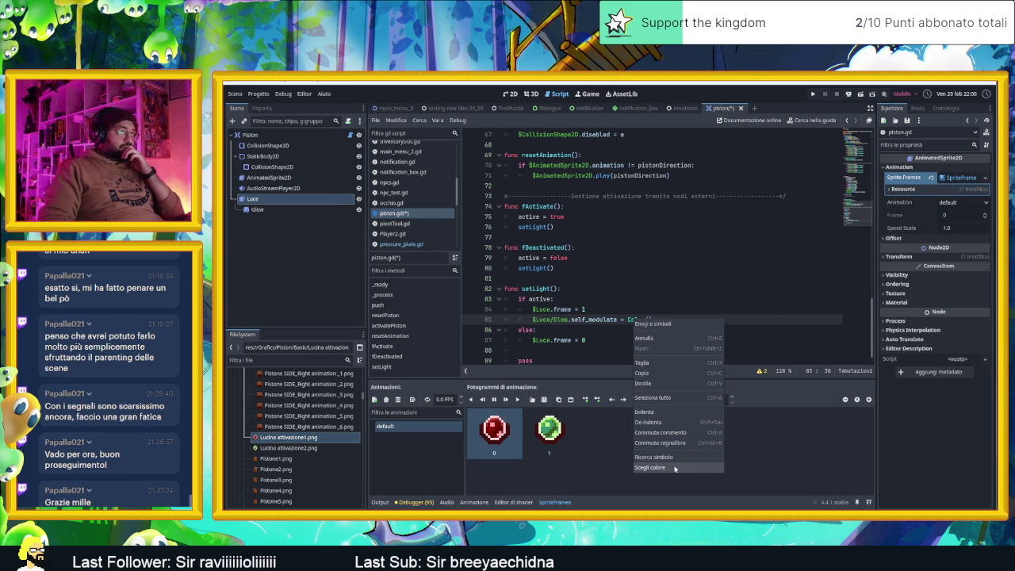
# Switch line 85's Glow property to modulate and fill its Color() with a green from the colour wheel
pyautogui.click(255, 210)
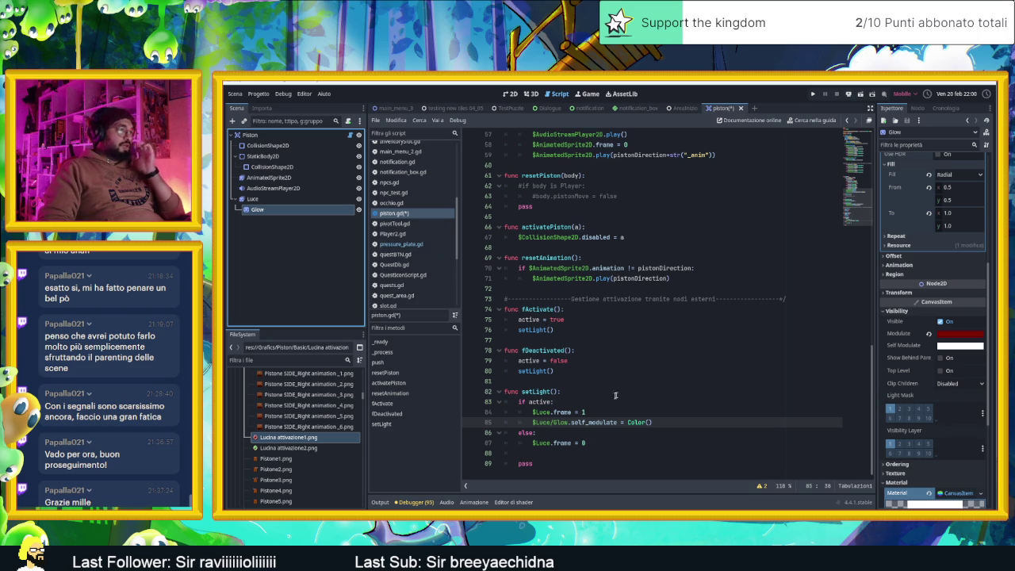
pyautogui.doubleClick(594, 422)
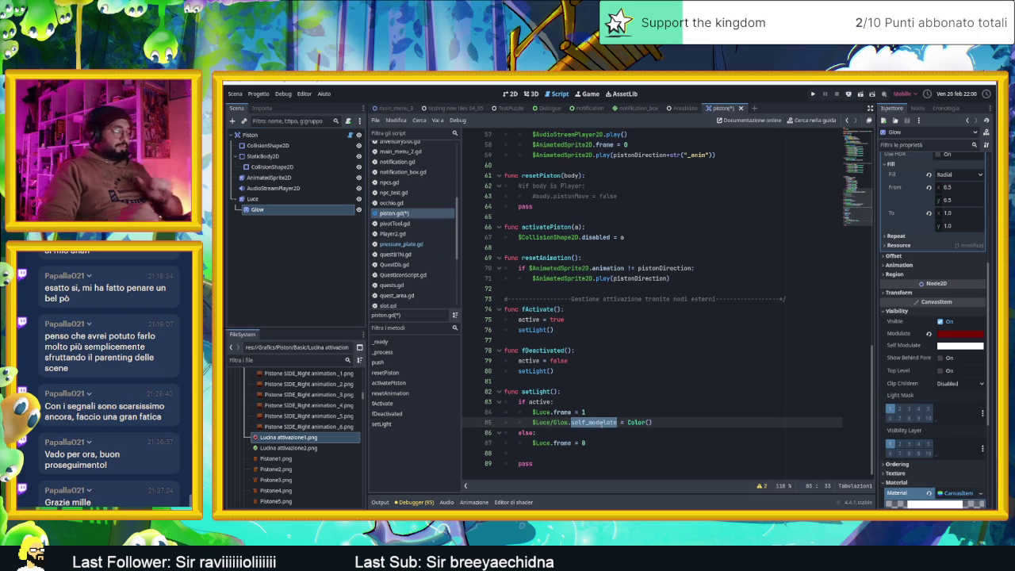
pyautogui.write('modulate')
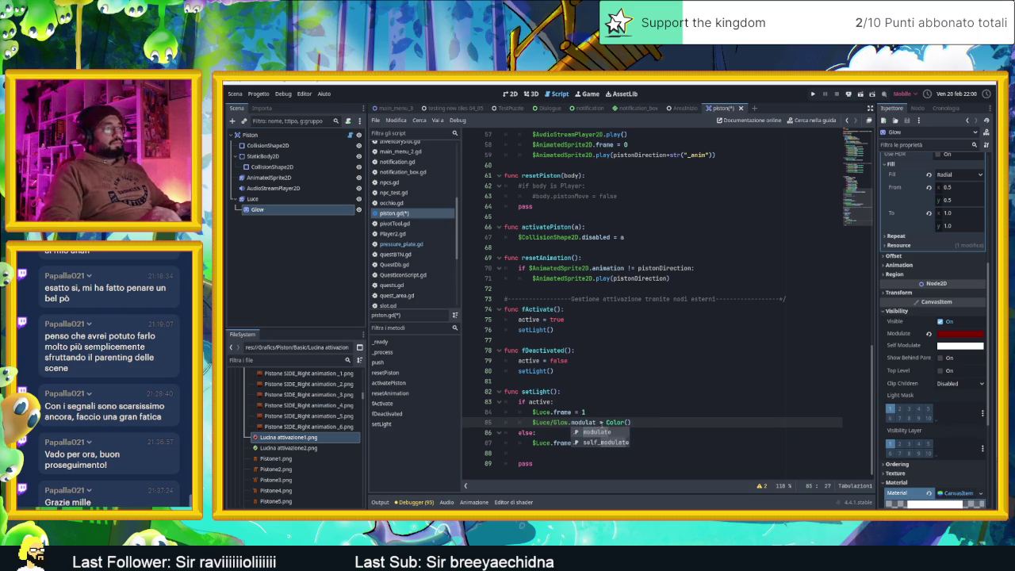
pyautogui.rightClick(624, 424)
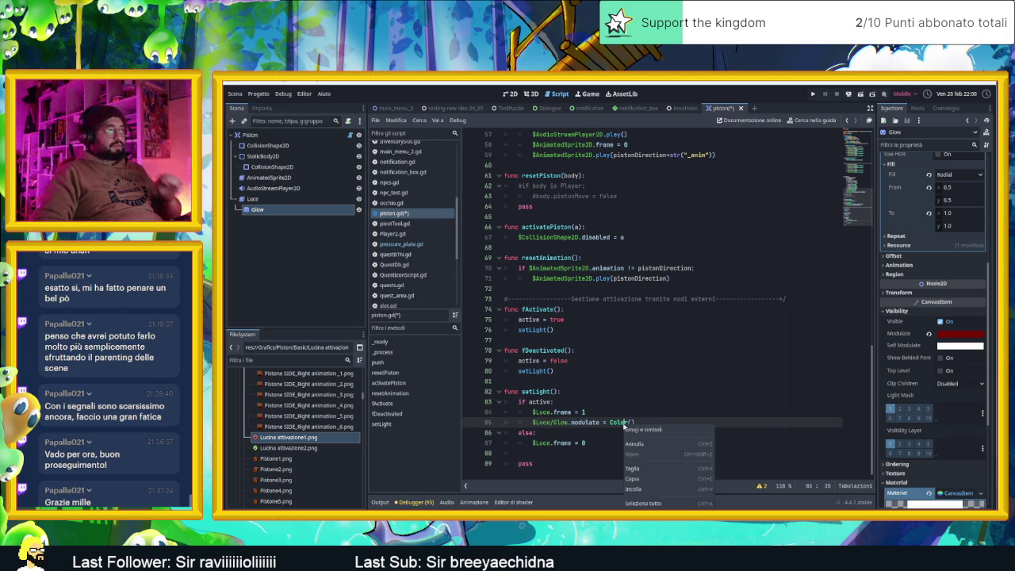
pyautogui.click(644, 503)
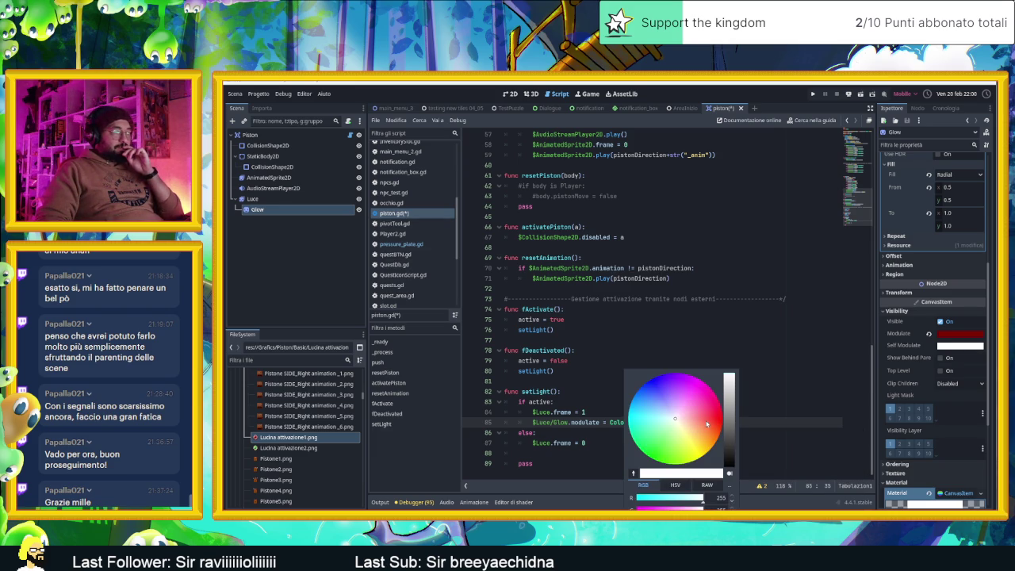
pyautogui.click(665, 450)
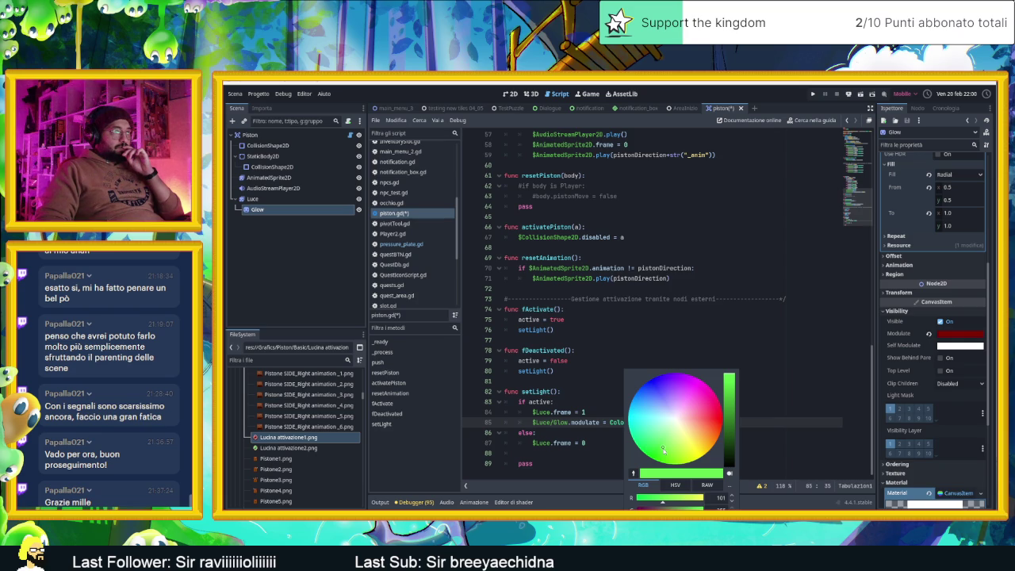
pyautogui.moveTo(726, 430); pyautogui.dragTo(734, 421)
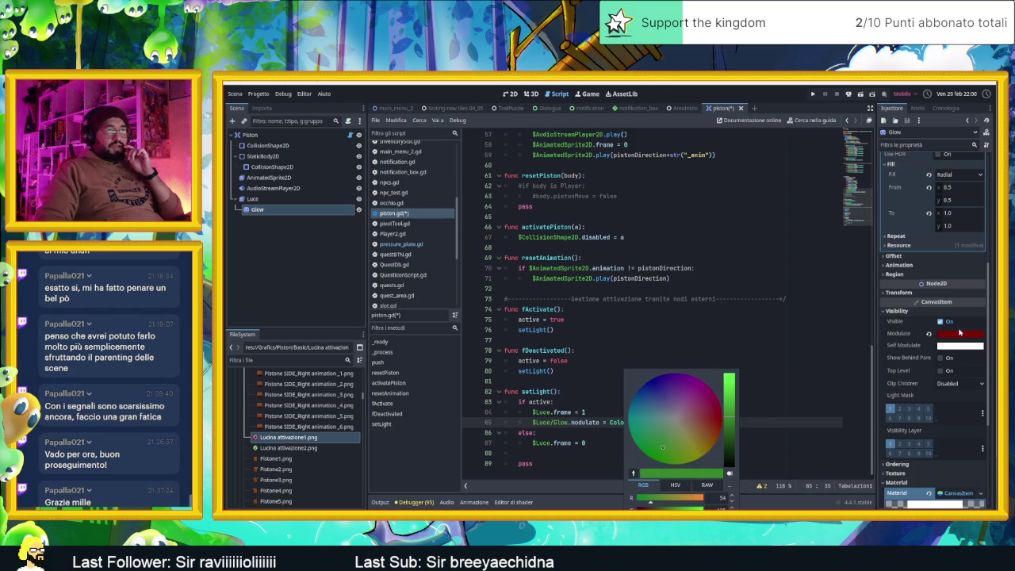
pyautogui.click(959, 337)
# Re-pick the Color() value as a darker semi-transparent green, Color(0.02, 0.49, 0.0, 0.502)
pyautogui.click(960, 337)
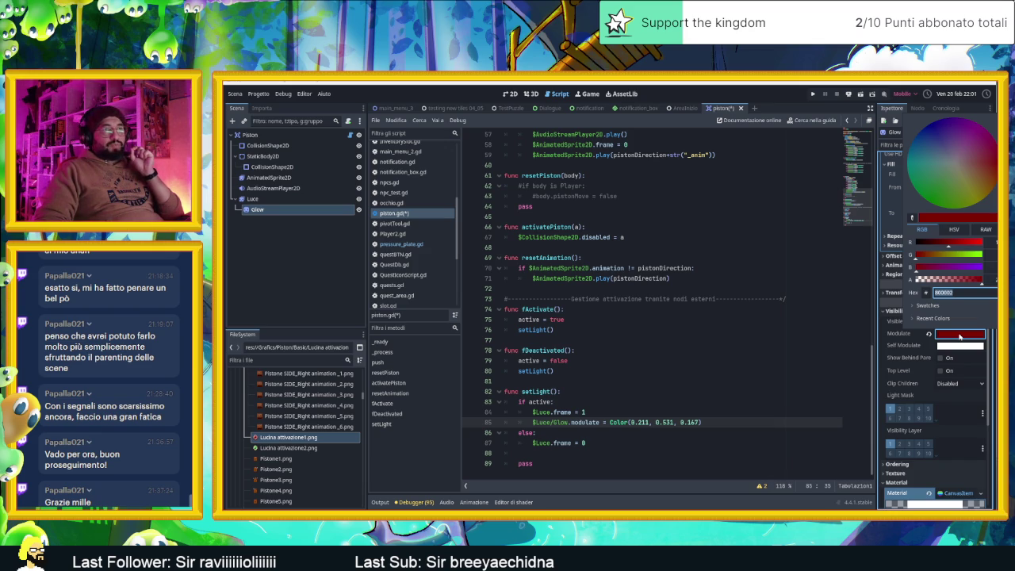
pyautogui.click(676, 426)
pyautogui.rightClick(676, 427)
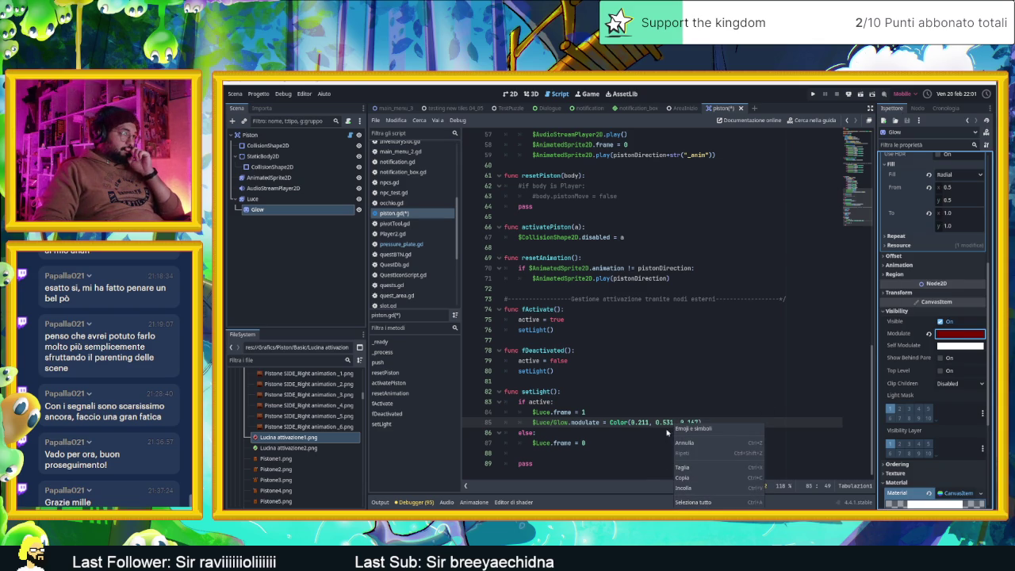
pyautogui.click(621, 427)
pyautogui.rightClick(621, 427)
pyautogui.click(621, 426)
pyautogui.click(731, 426)
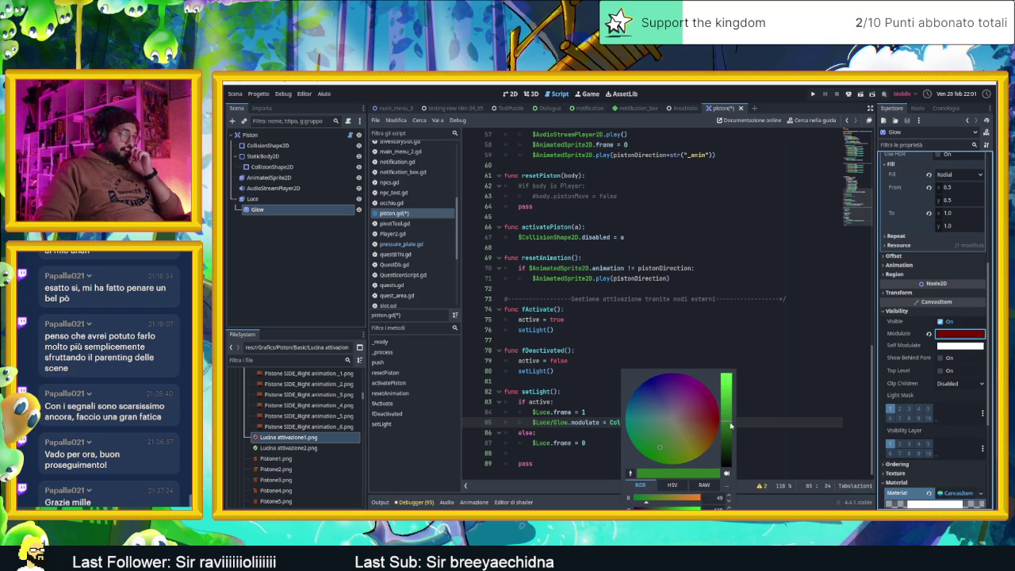
pyautogui.moveTo(663, 448); pyautogui.dragTo(649, 458)
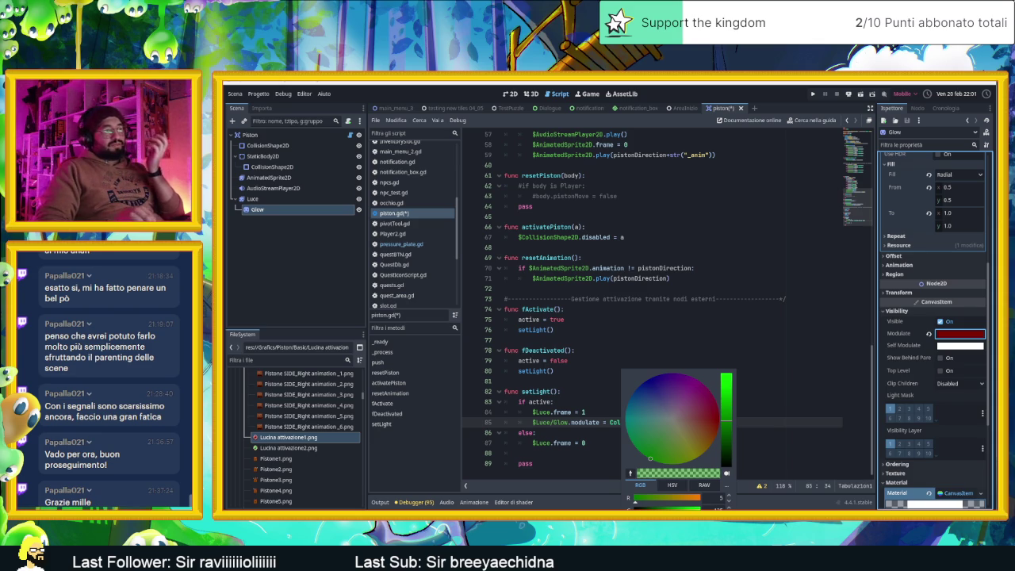
pyautogui.click(782, 432)
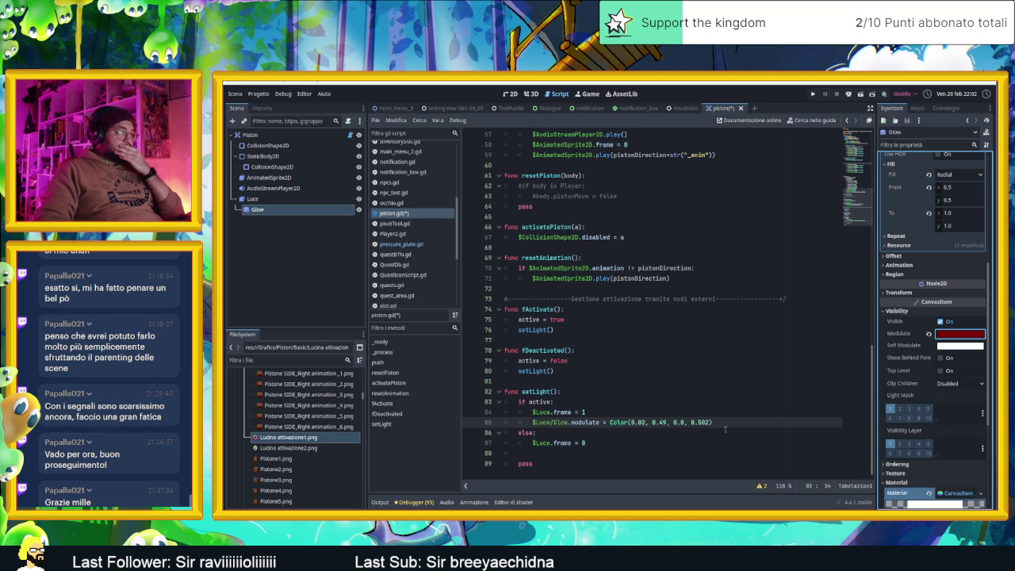
# Copy line 85's $Luce/Glow.modulate assignment into the else branch under $Luce.frame = 0
pyautogui.click(723, 424)
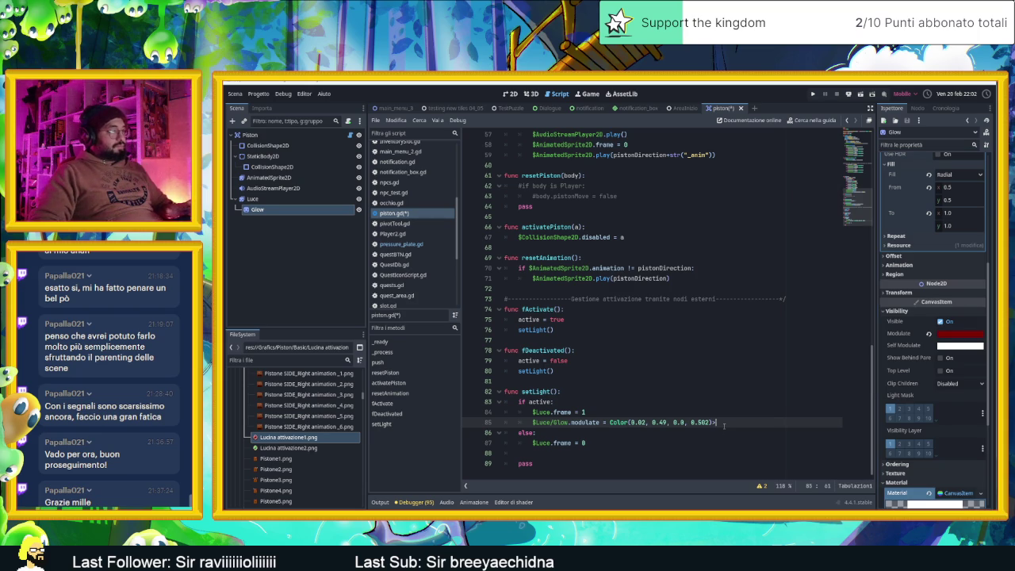
pyautogui.press('Left')
pyautogui.hotkey('ctrl', 'c')
pyautogui.click(662, 452)
pyautogui.hotkey('ctrl', 'v')
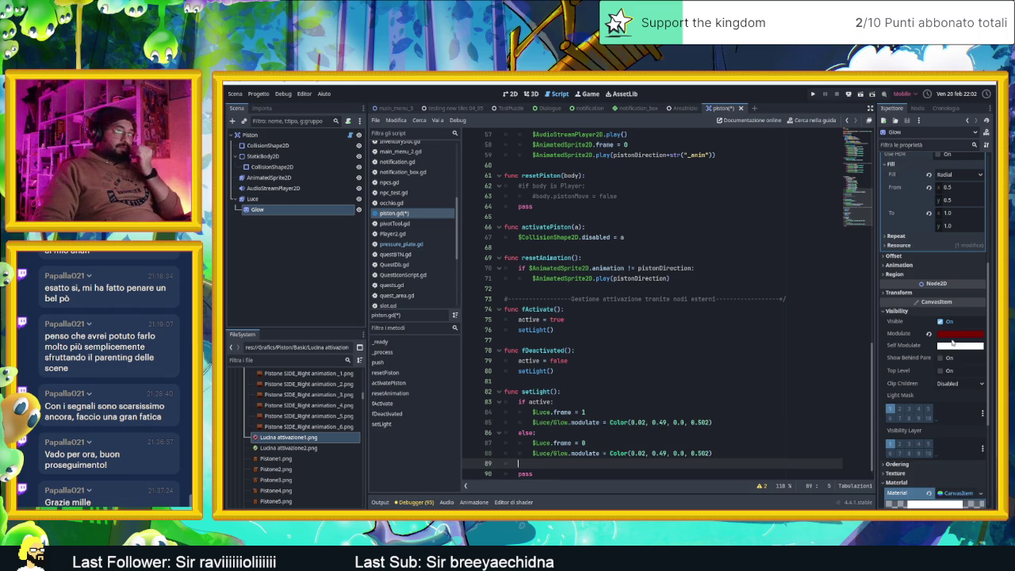
# Check the Glow node's Modulate colour swatch in the Inspector
pyautogui.moveTo(955, 338)
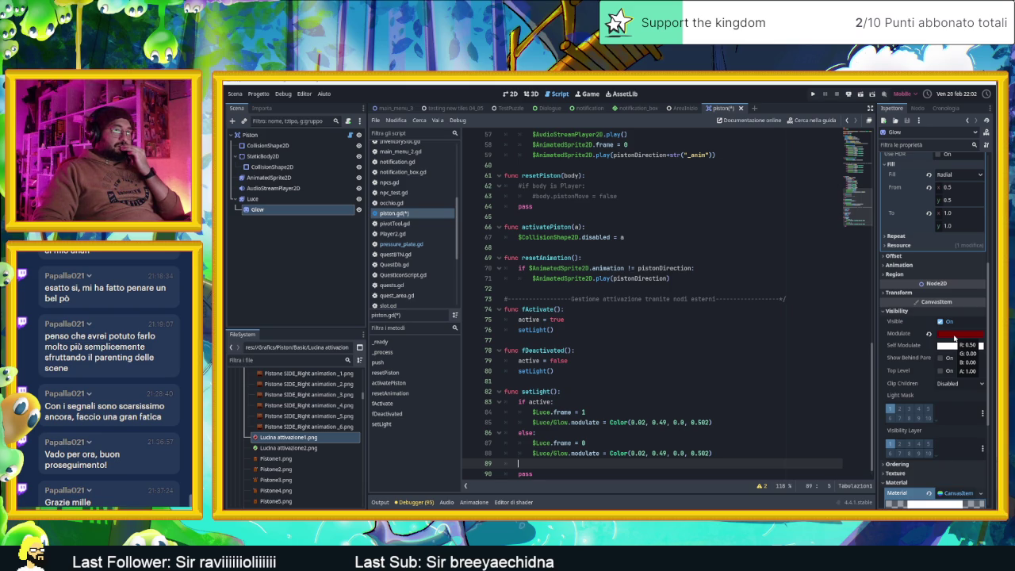
pyautogui.click(955, 336)
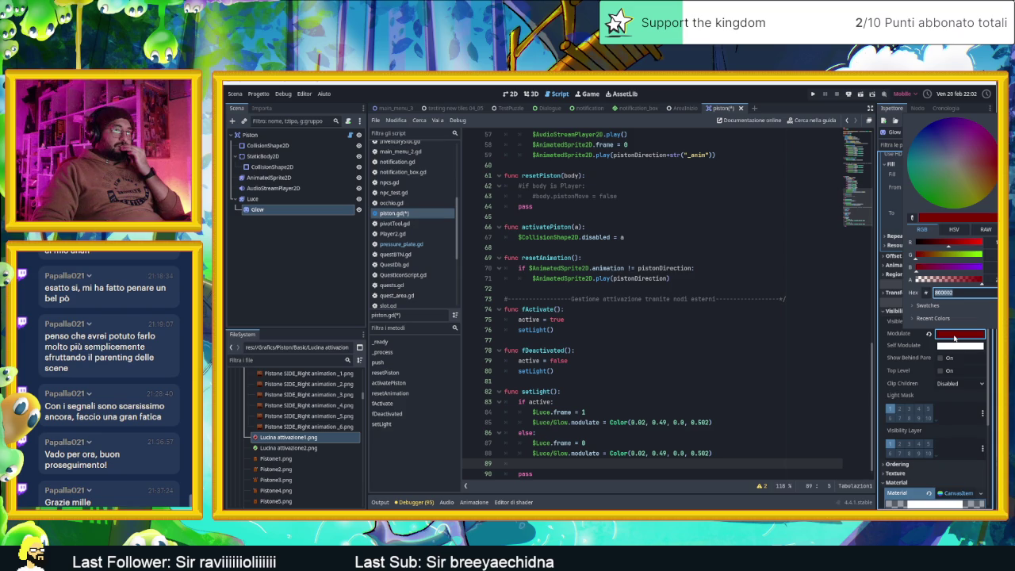
pyautogui.click(955, 338)
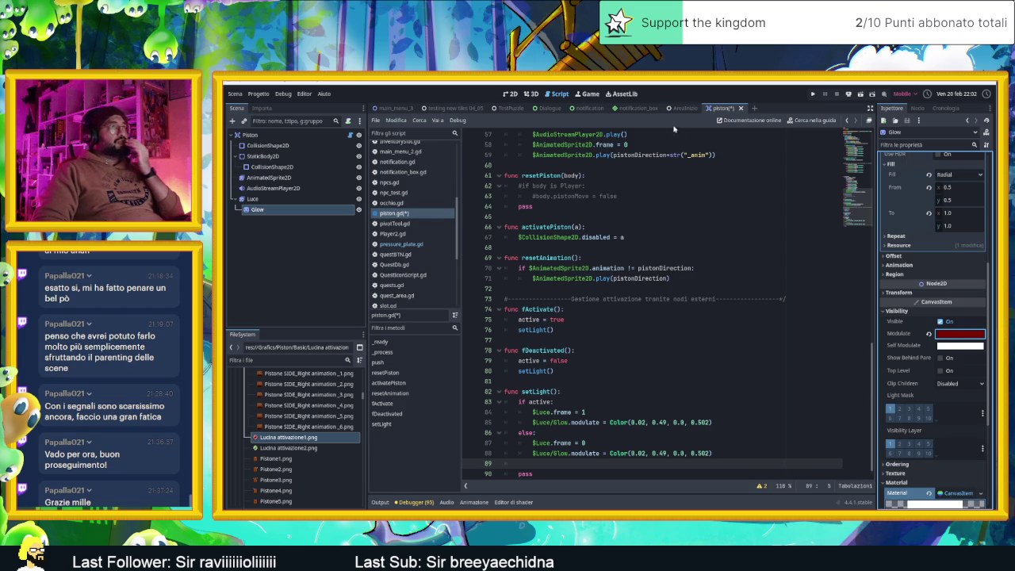
# Lower the Glow node's red Modulate alpha to about 0.5 in the Inspector, giving 80000280
pyautogui.click(510, 93)
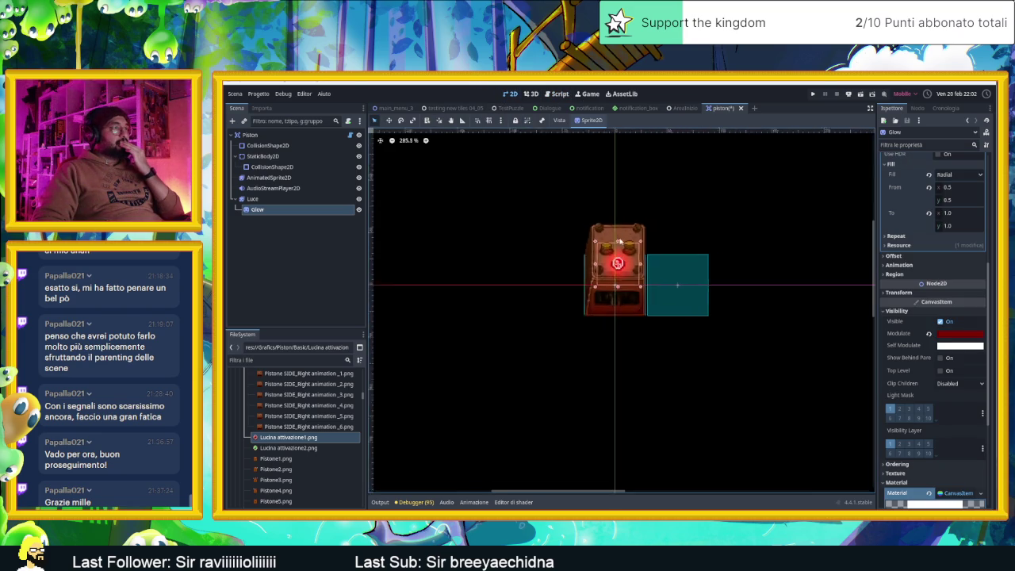
pyautogui.scroll(3, 646, 283)
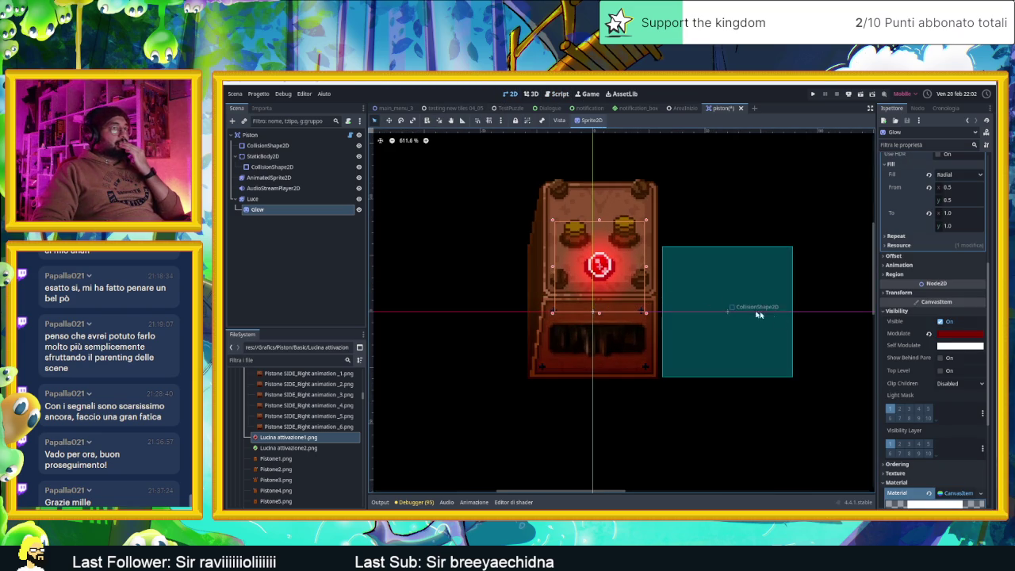
pyautogui.moveTo(951, 337)
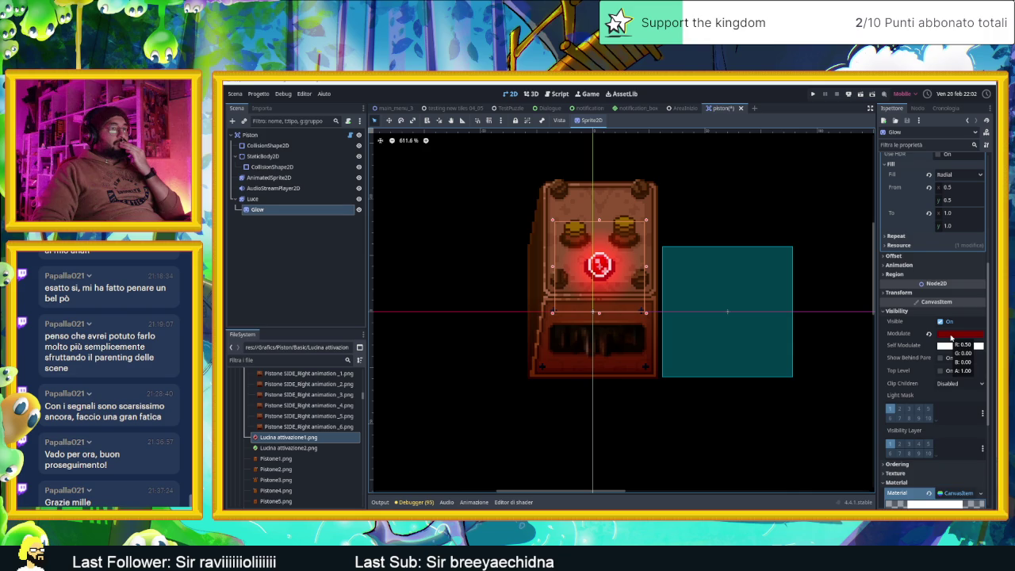
pyautogui.scroll(-3, 951, 337)
pyautogui.scroll(3, 943, 349)
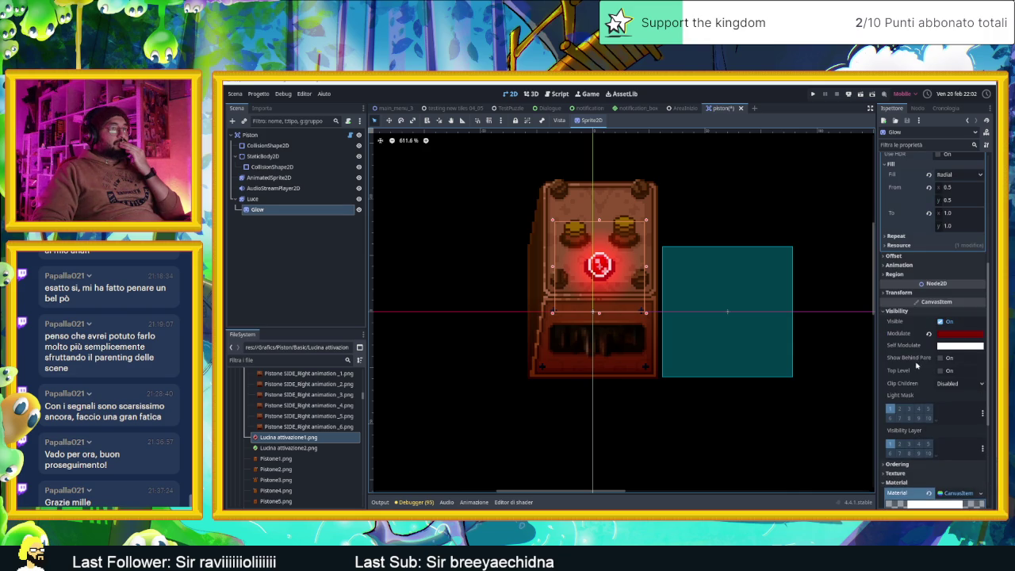
pyautogui.click(959, 336)
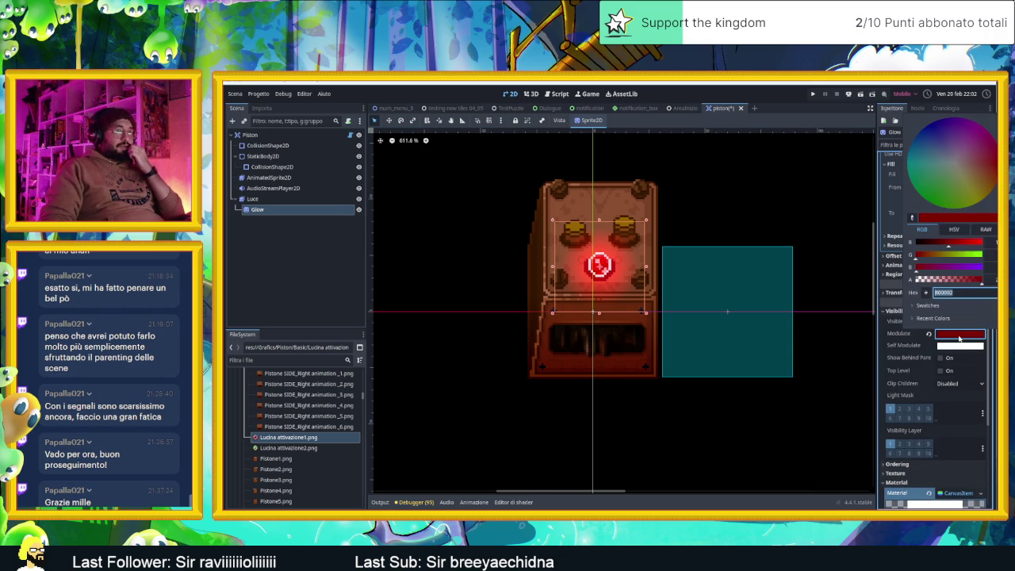
pyautogui.click(953, 280)
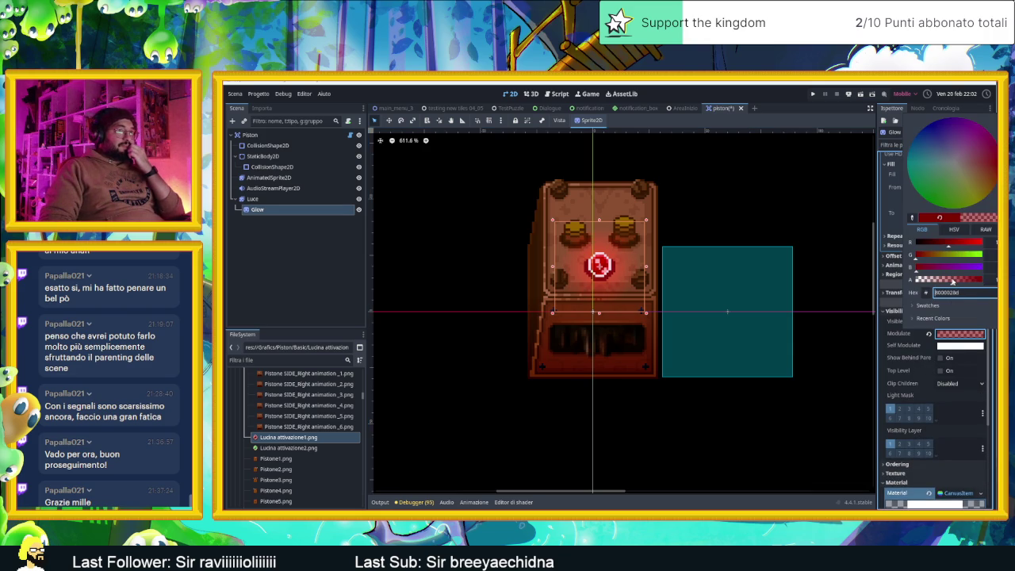
pyautogui.click(951, 282)
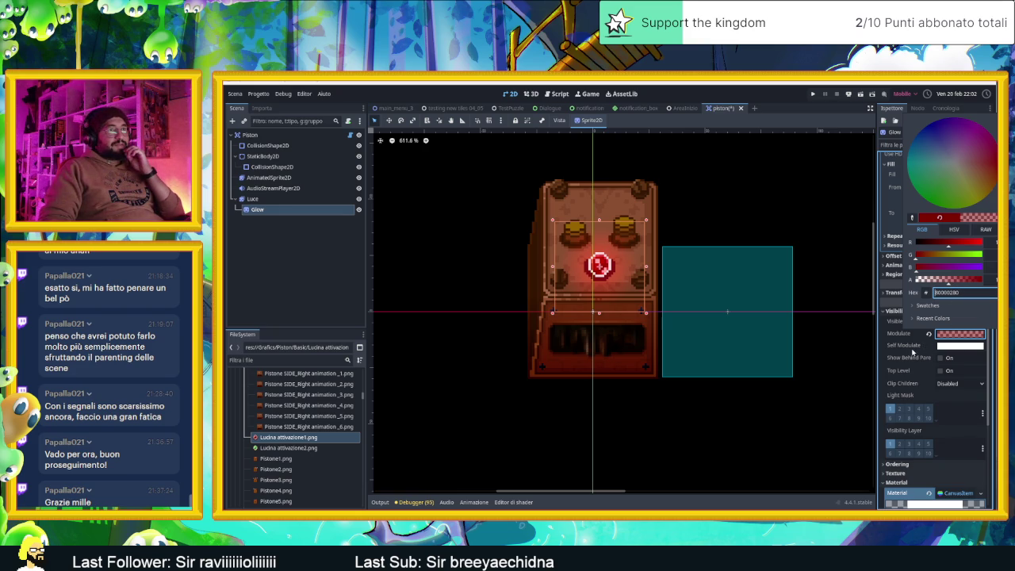
pyautogui.click(913, 352)
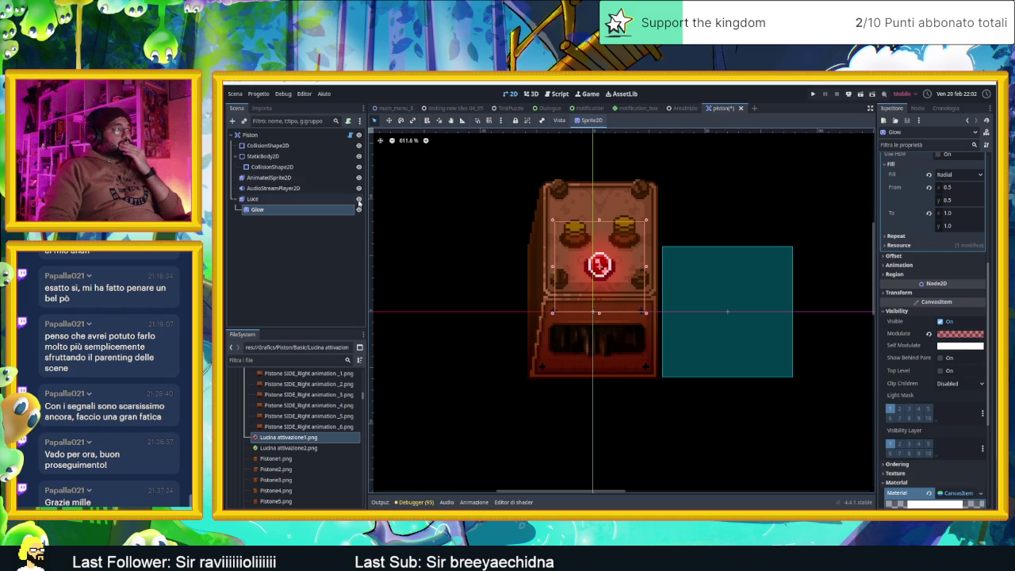
pyautogui.click(350, 135)
# Change the else branch's glow colour on line 88 to Color(0.5, 0.0, 0.0, 0.50)
pyautogui.scroll(-1, 666, 329)
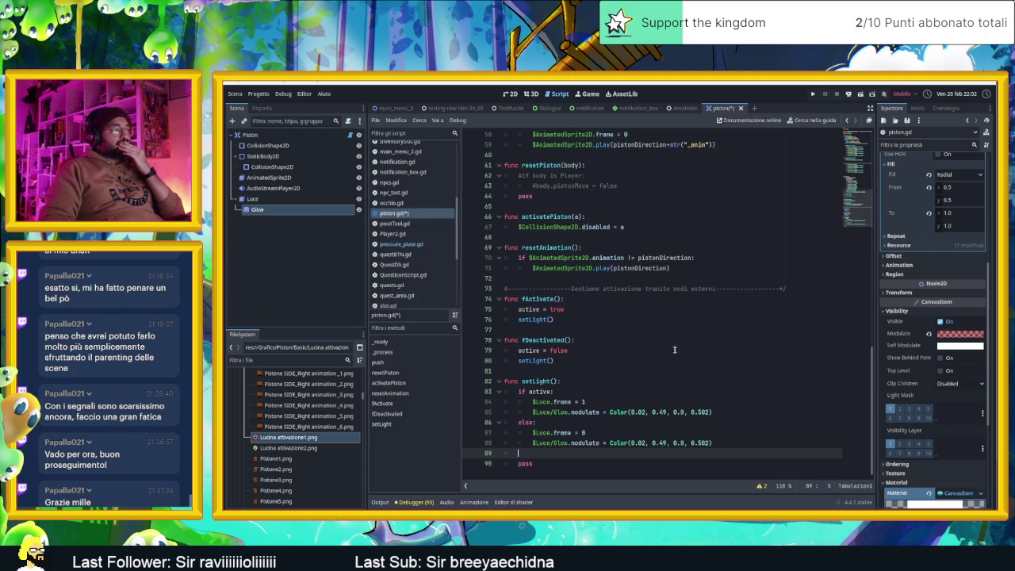
pyautogui.moveTo(644, 443); pyautogui.dragTo(638, 442)
pyautogui.write('5')
pyautogui.doubleClick(659, 443)
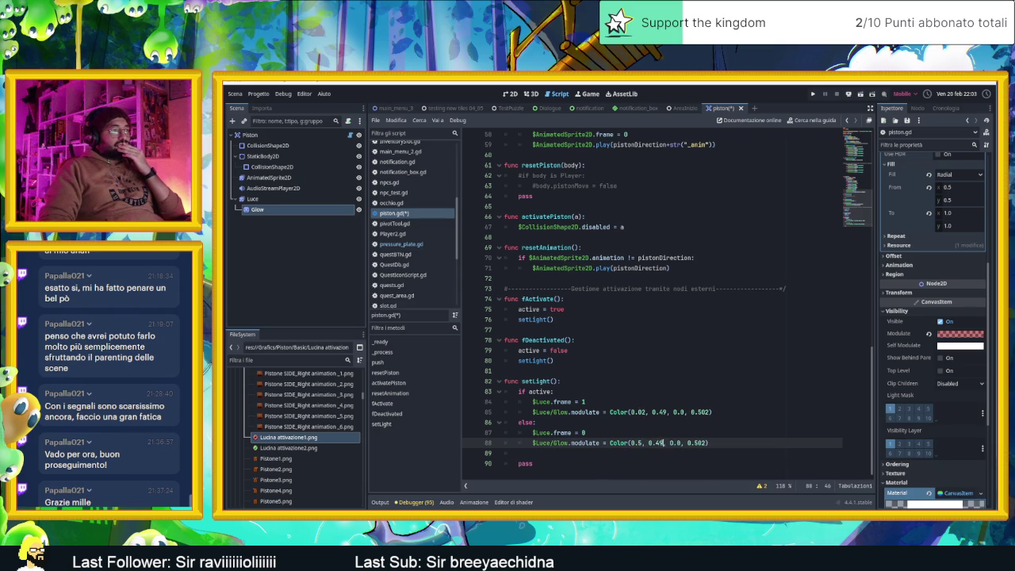
pyautogui.write('0')
pyautogui.click(695, 442)
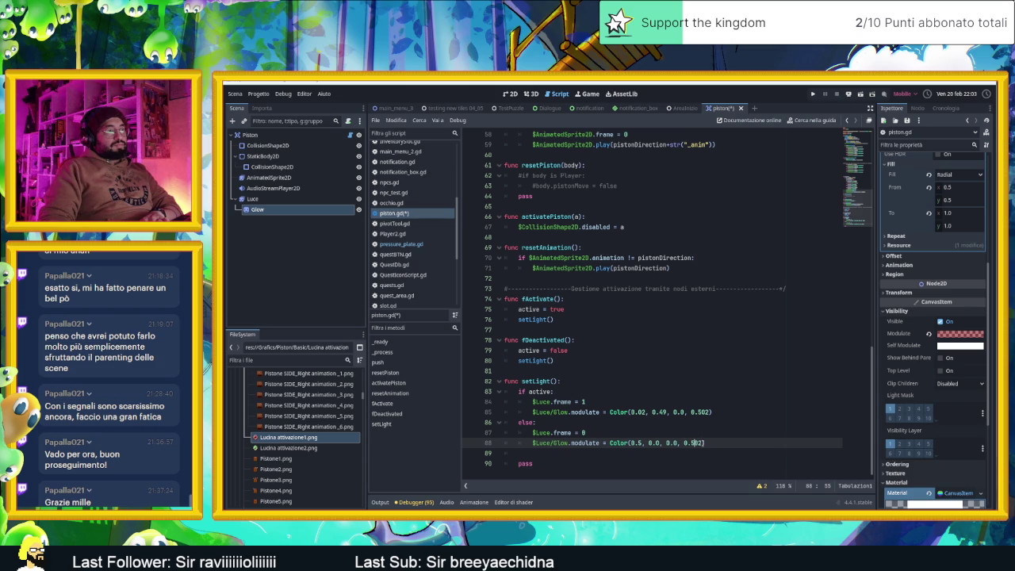
pyautogui.click(698, 442)
pyautogui.press('Delete')
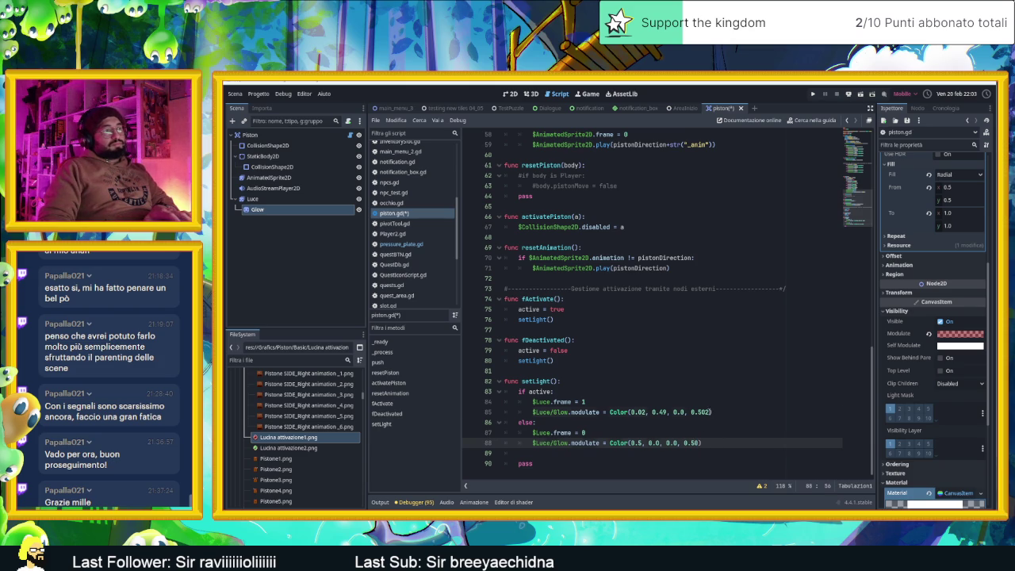
# Shorten the active branch's glow alpha on line 85 to 0.50 and save piston.gd
pyautogui.click(710, 411)
pyautogui.press('BackSpace')
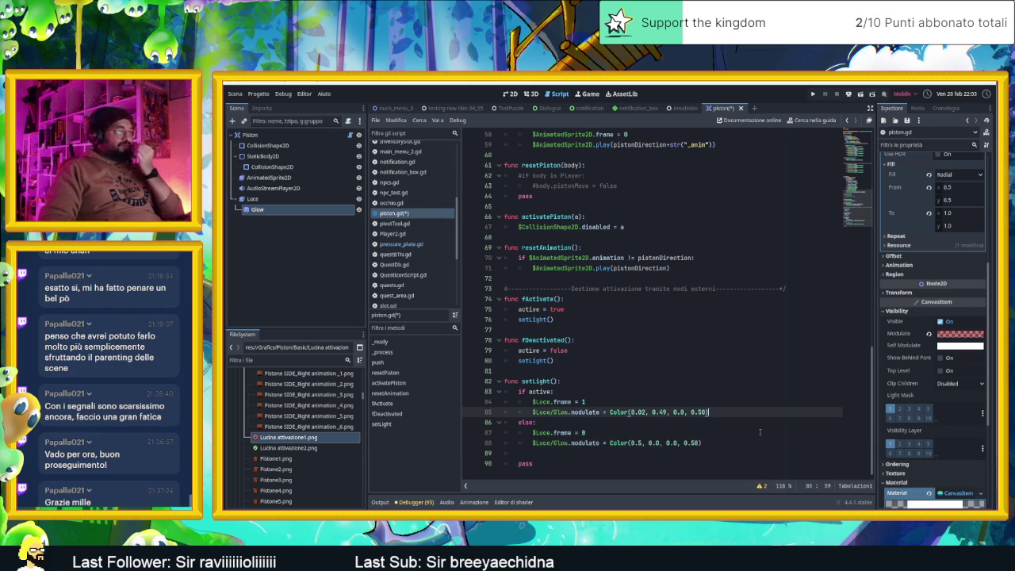
pyautogui.hotkey('ctrl', 's')
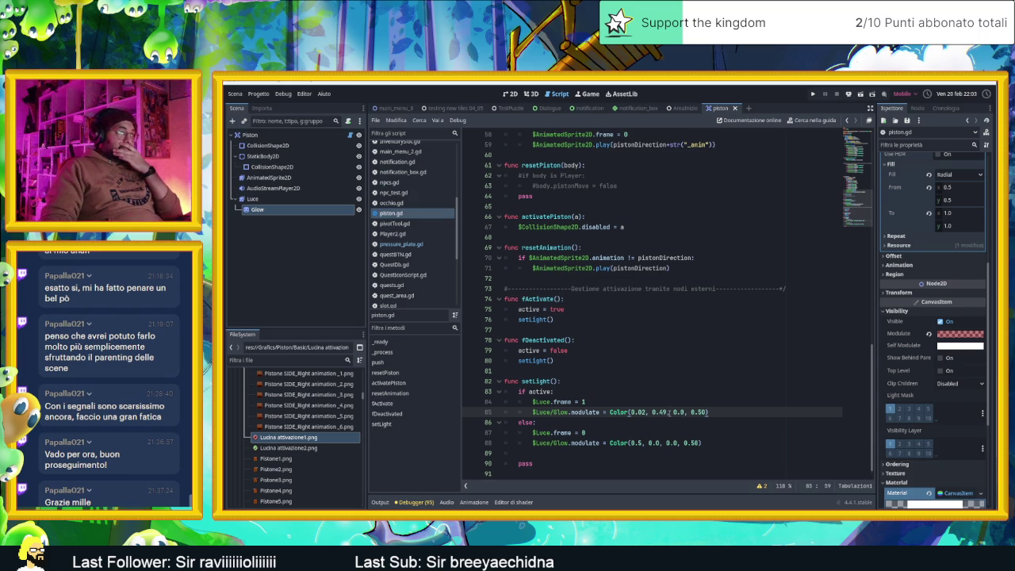
pyautogui.moveTo(666, 411); pyautogui.dragTo(659, 413)
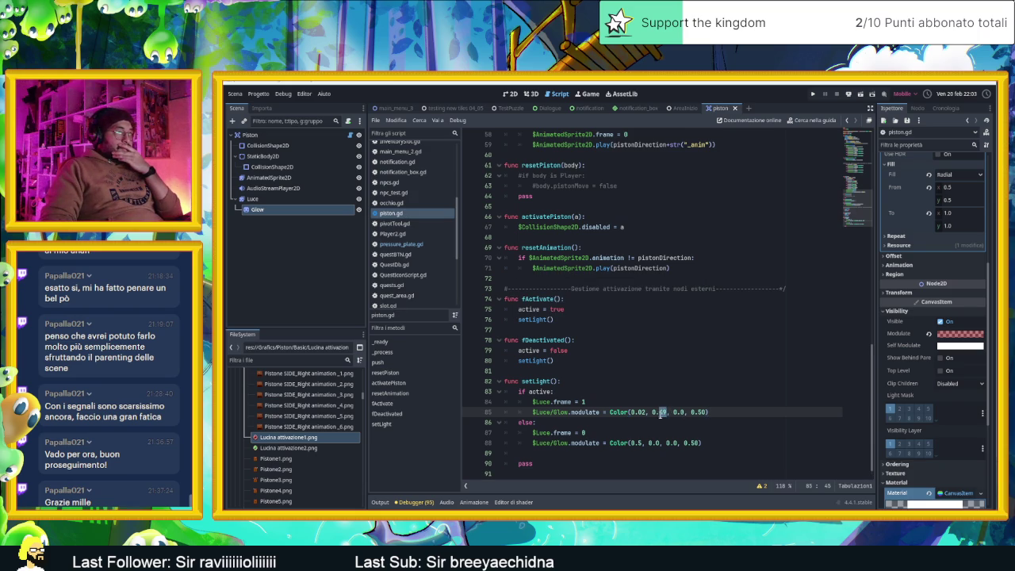
pyautogui.click(681, 431)
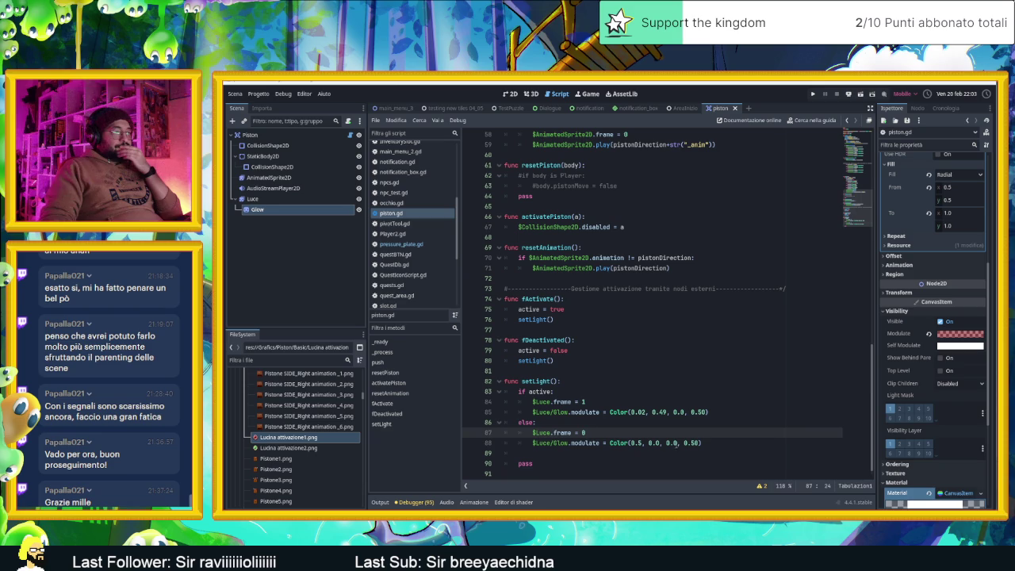
pyautogui.click(675, 442)
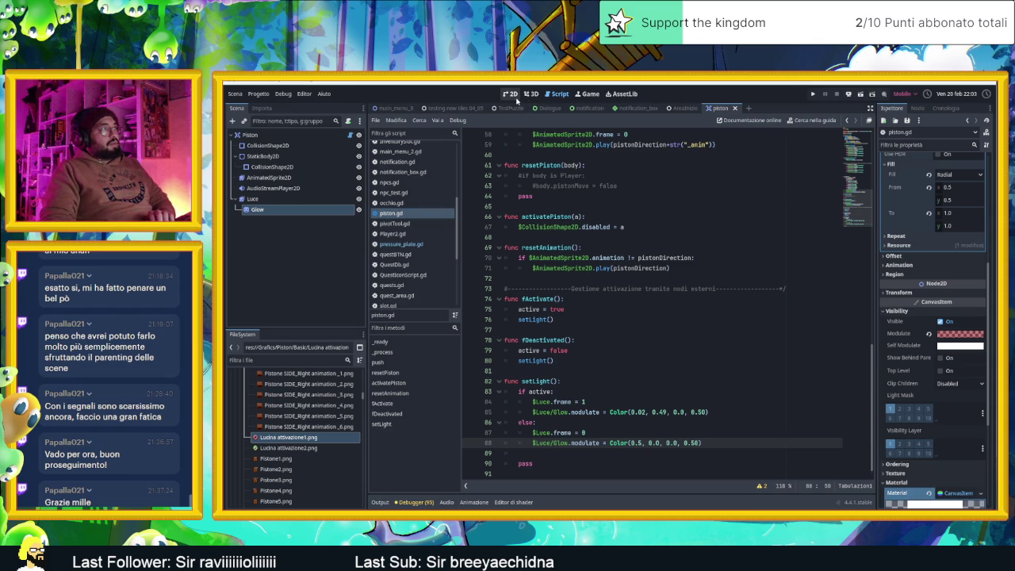
# Show the AreaInizio level scene in the 2D view
pyautogui.click(515, 98)
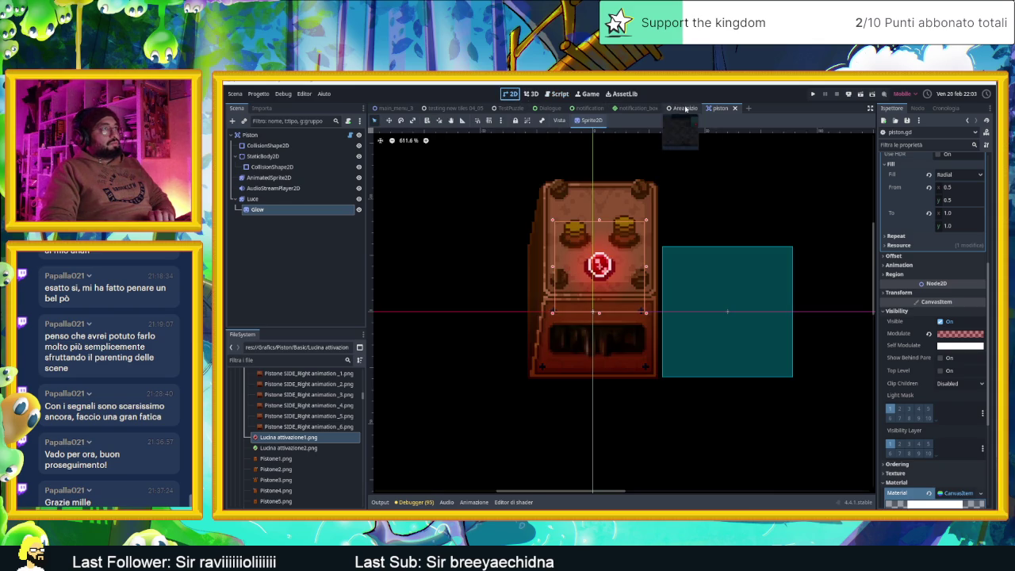
pyautogui.click(681, 108)
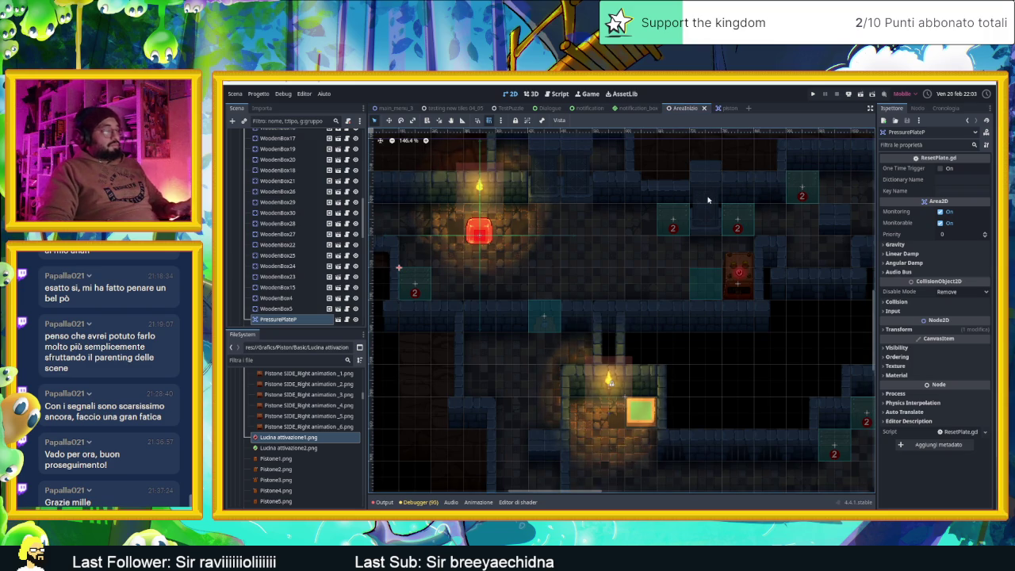
pyautogui.scroll(2, 755, 276)
pyautogui.scroll(5, 754, 276)
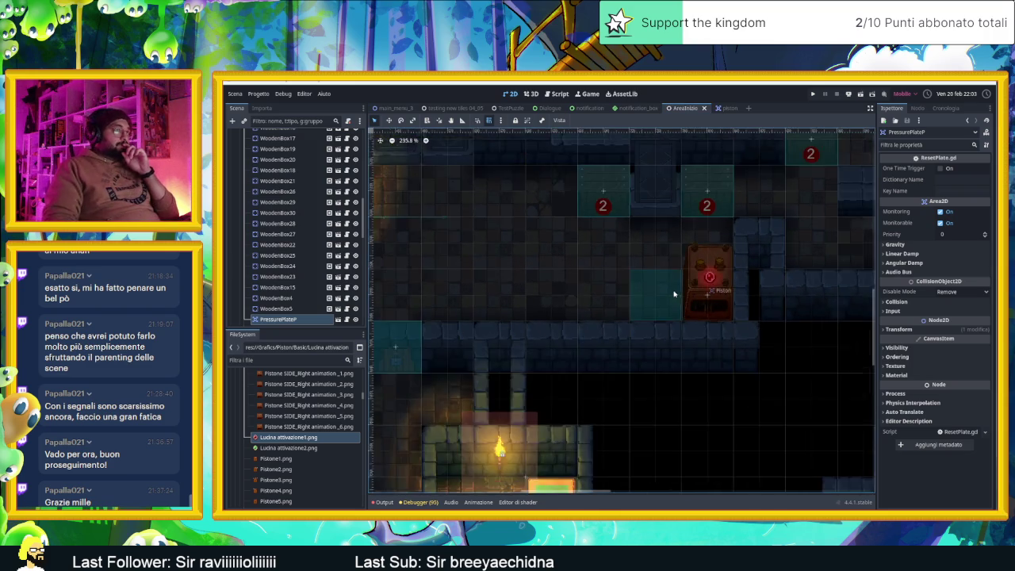
pyautogui.scroll(-4, 769, 293)
# Toggle the placed Piston's Active property on and back off, then return to the piston scene
pyautogui.click(778, 297)
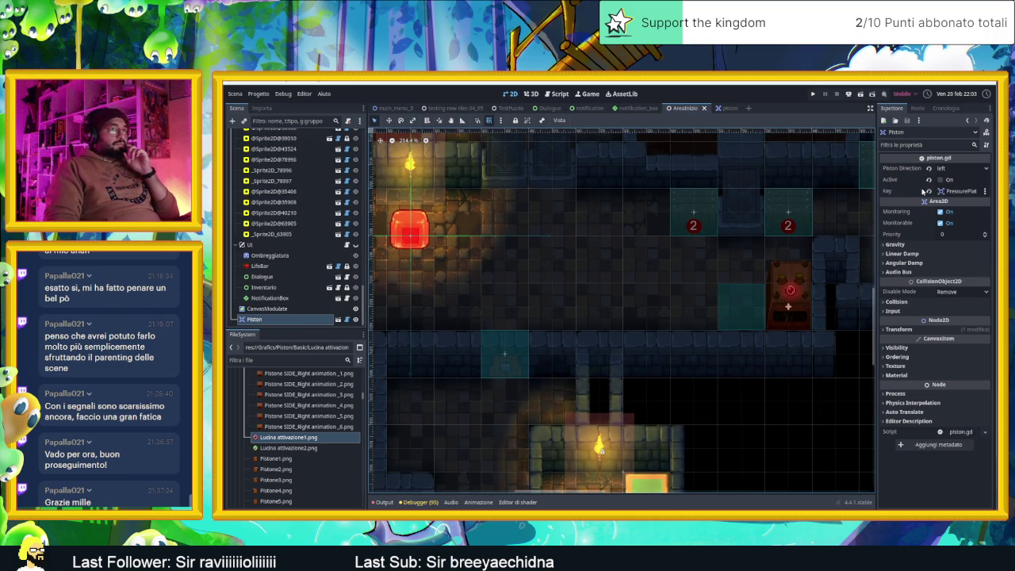
pyautogui.click(940, 180)
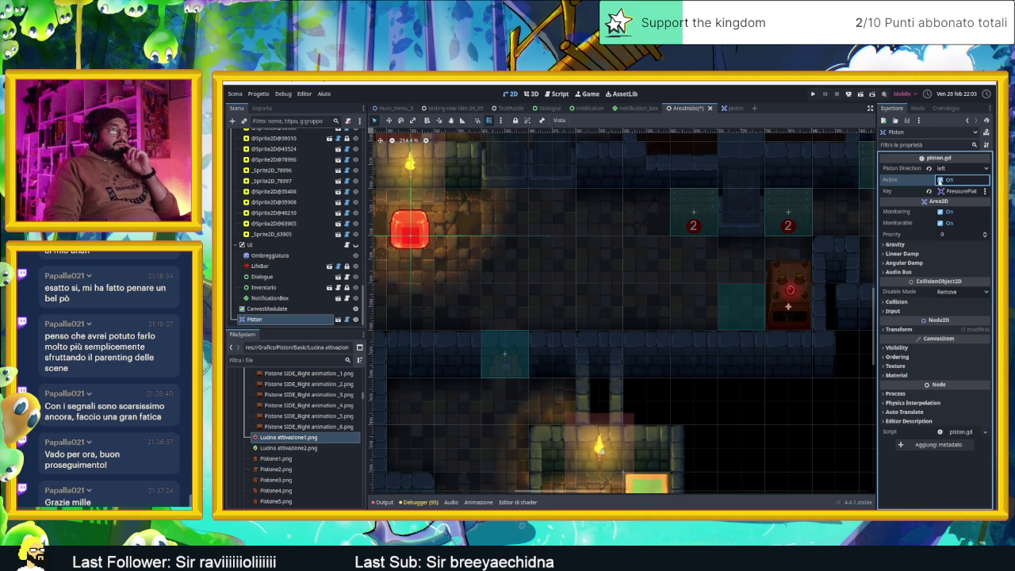
pyautogui.click(939, 179)
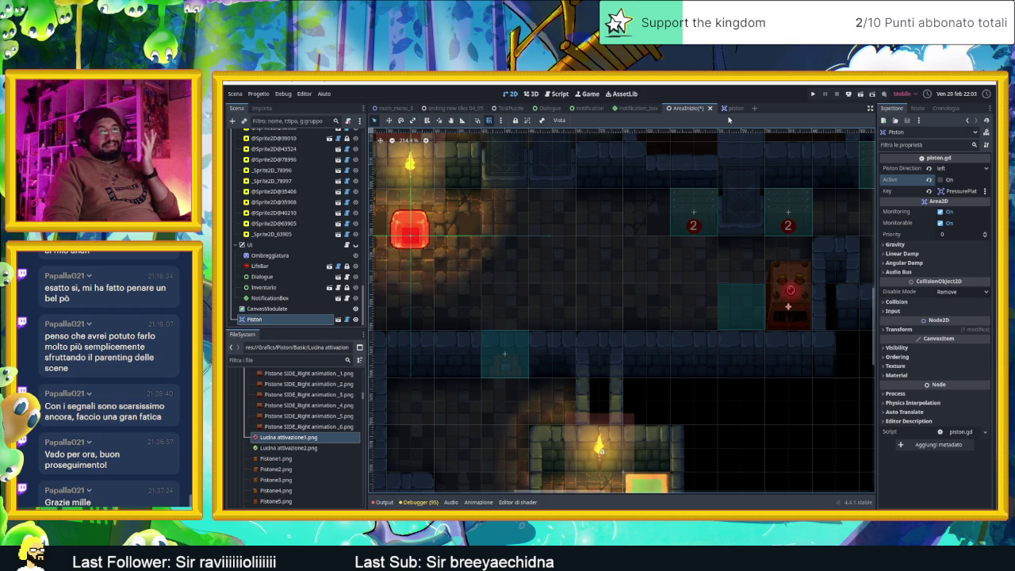
pyautogui.moveTo(731, 113)
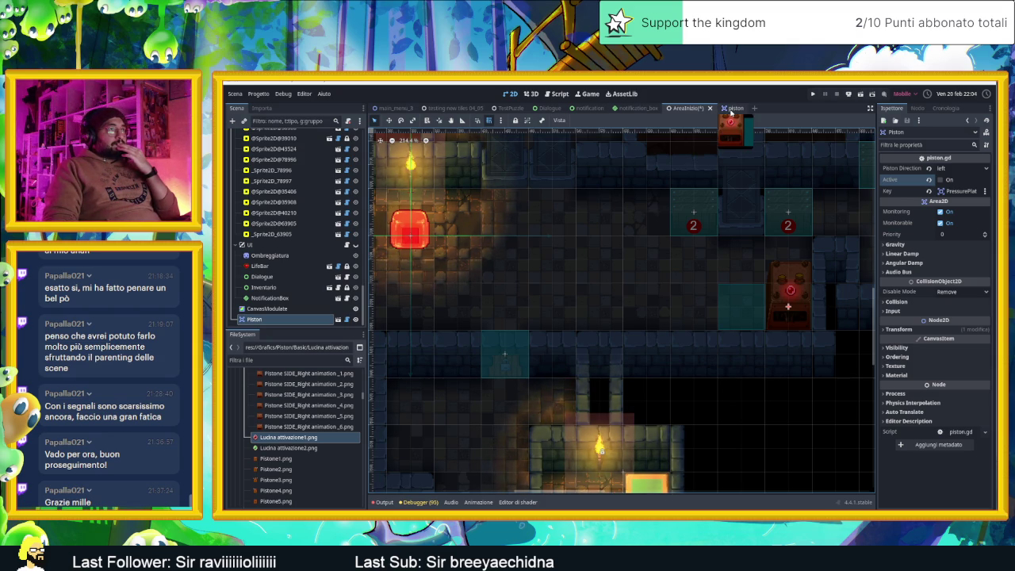
pyautogui.click(731, 112)
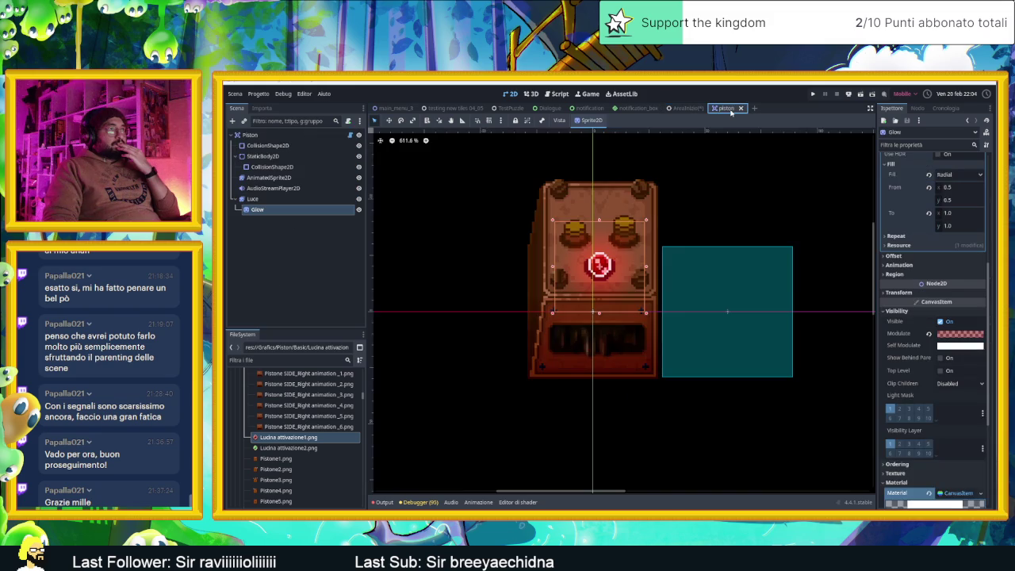
pyautogui.click(349, 136)
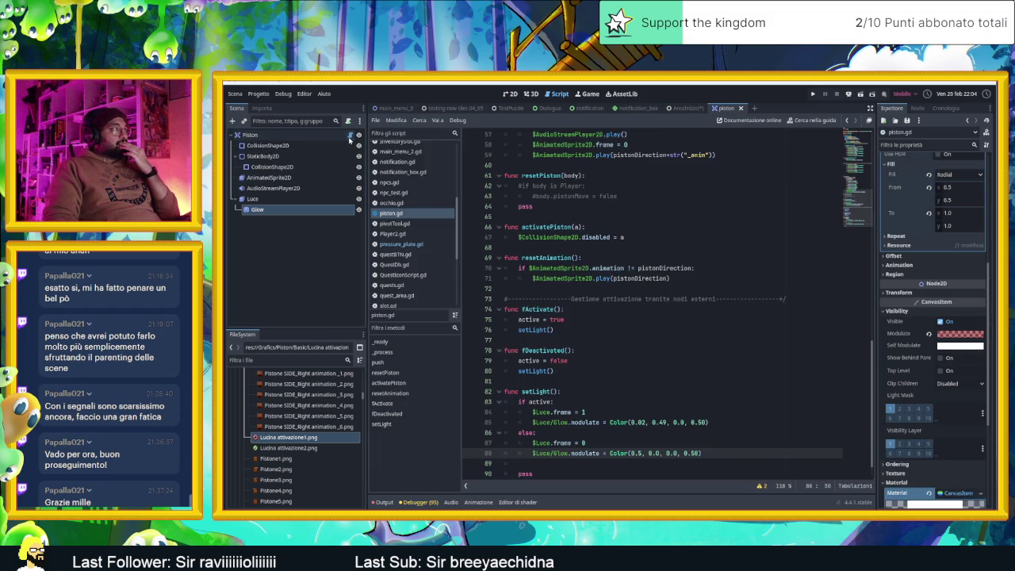
pyautogui.scroll(-1, 591, 245)
pyautogui.scroll(1, 617, 270)
pyautogui.scroll(-1, 620, 272)
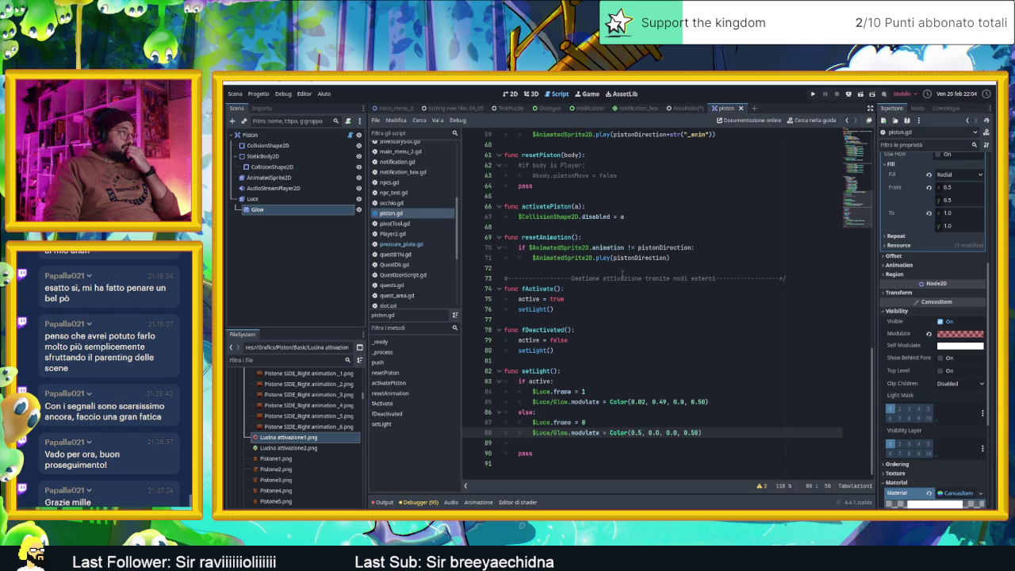
pyautogui.scroll(10, 622, 273)
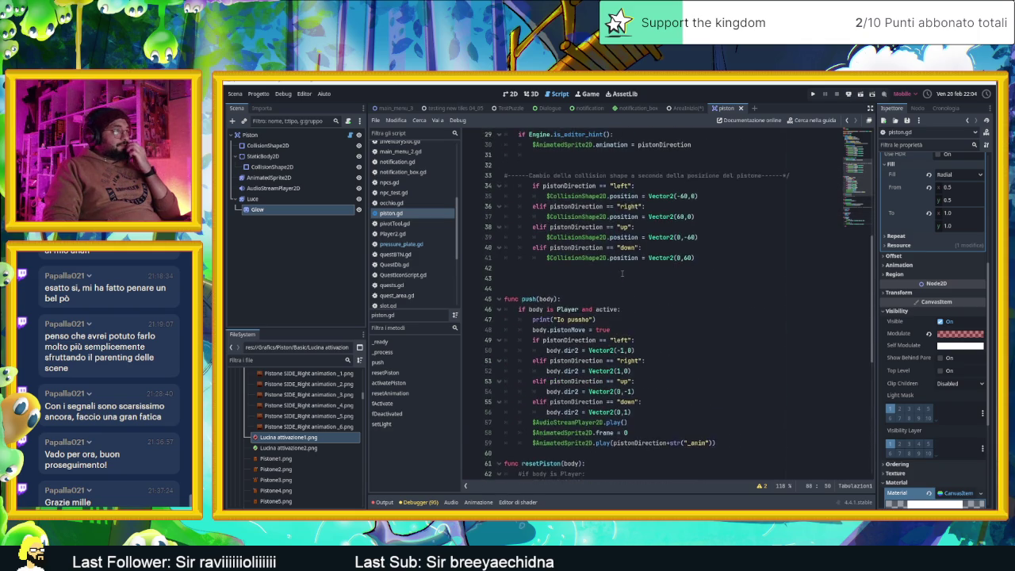
pyautogui.scroll(2, 621, 273)
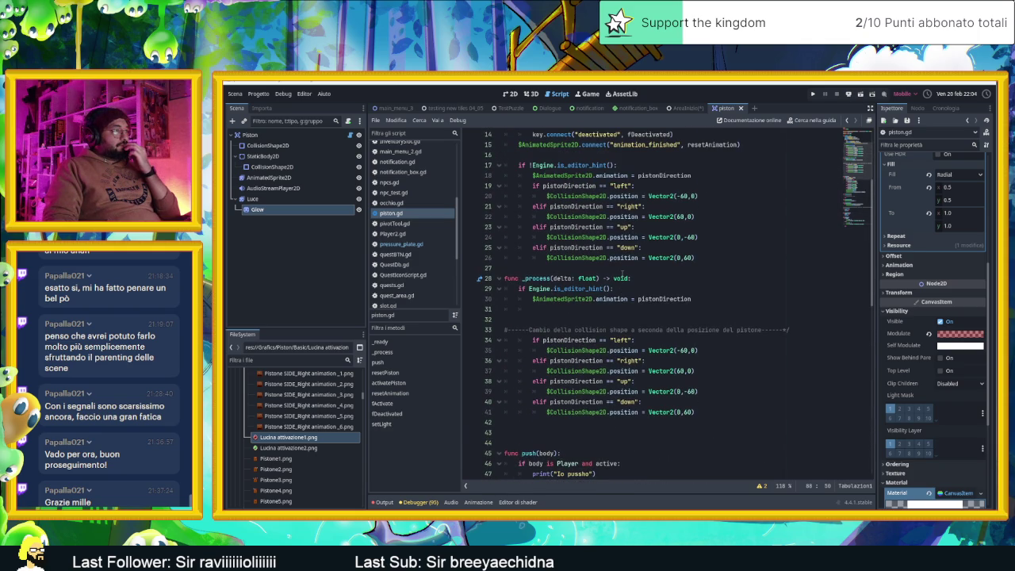
pyautogui.scroll(-1, 617, 299)
pyautogui.click(609, 287)
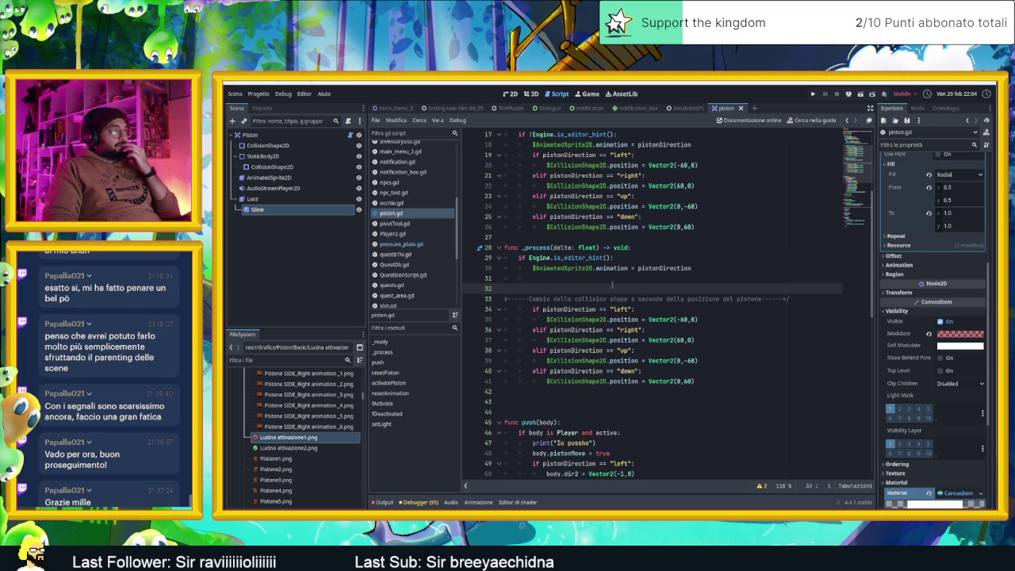
pyautogui.scroll(1, 613, 284)
pyautogui.scroll(1, 613, 287)
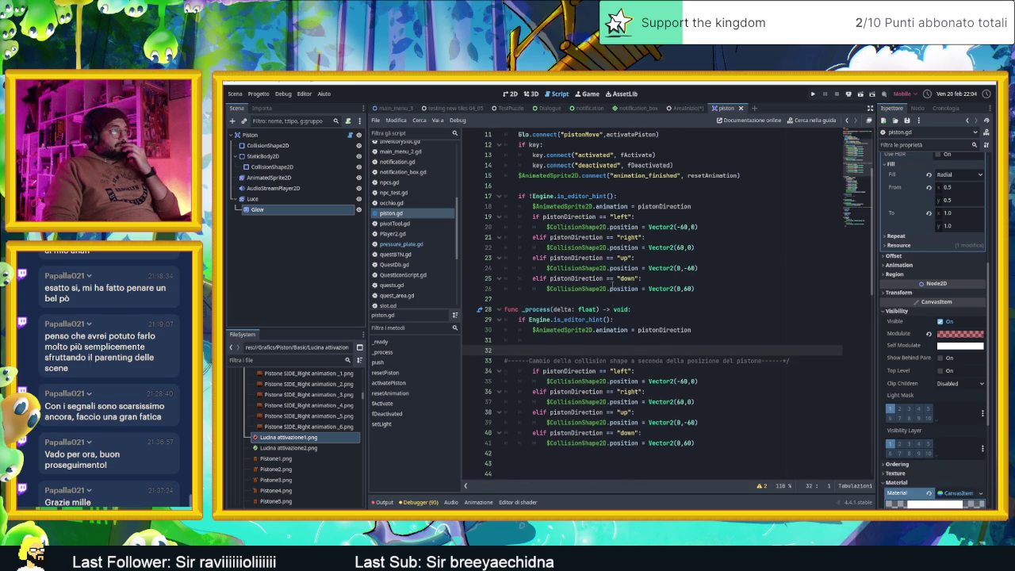
pyautogui.scroll(3, 613, 284)
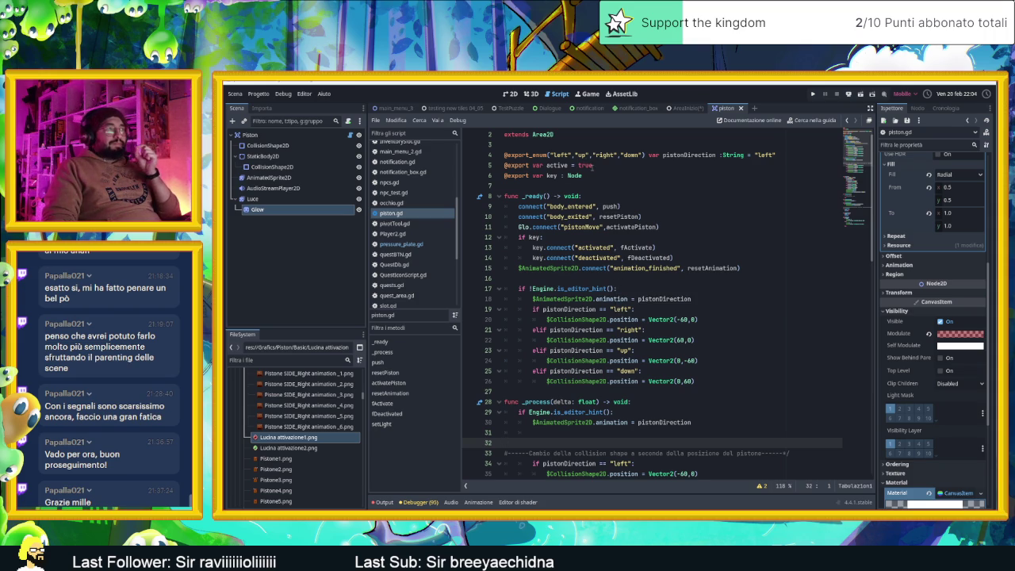
pyautogui.scroll(1, 630, 206)
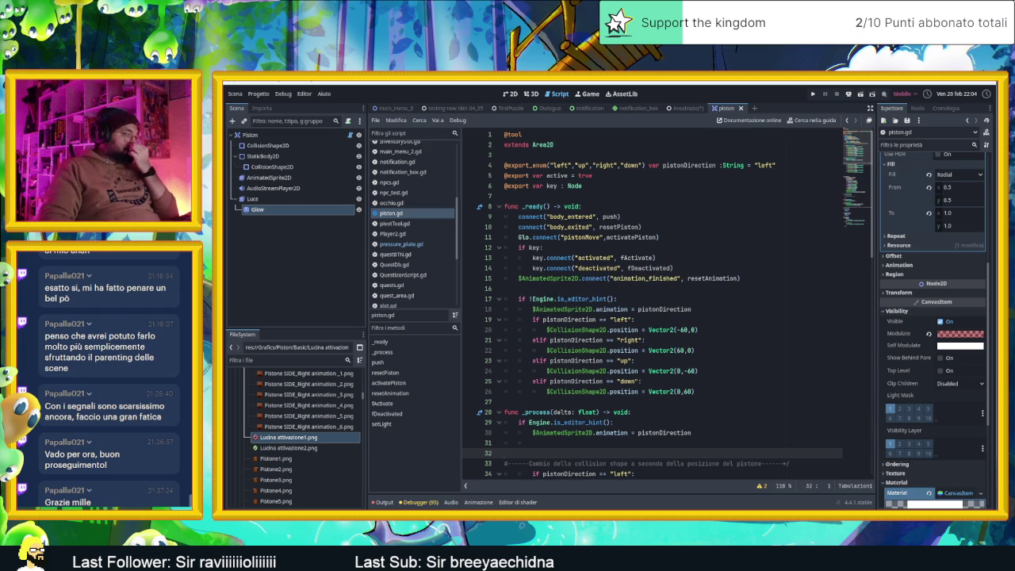
pyautogui.hotkey('alt', 'Tab')
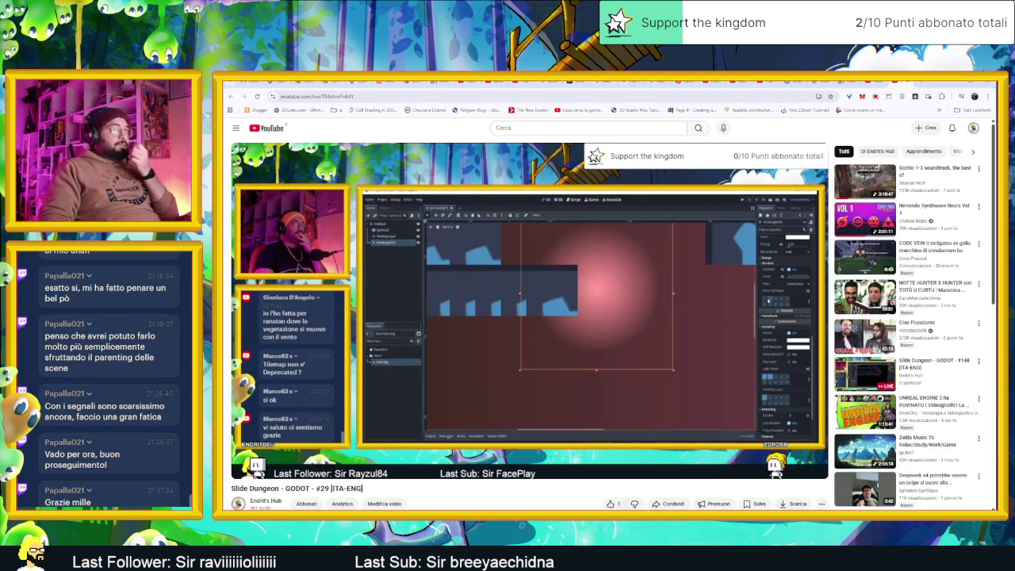
# Open gemini.google.com in a new tab and select the Godot Expert gem
pyautogui.click(922, 82)
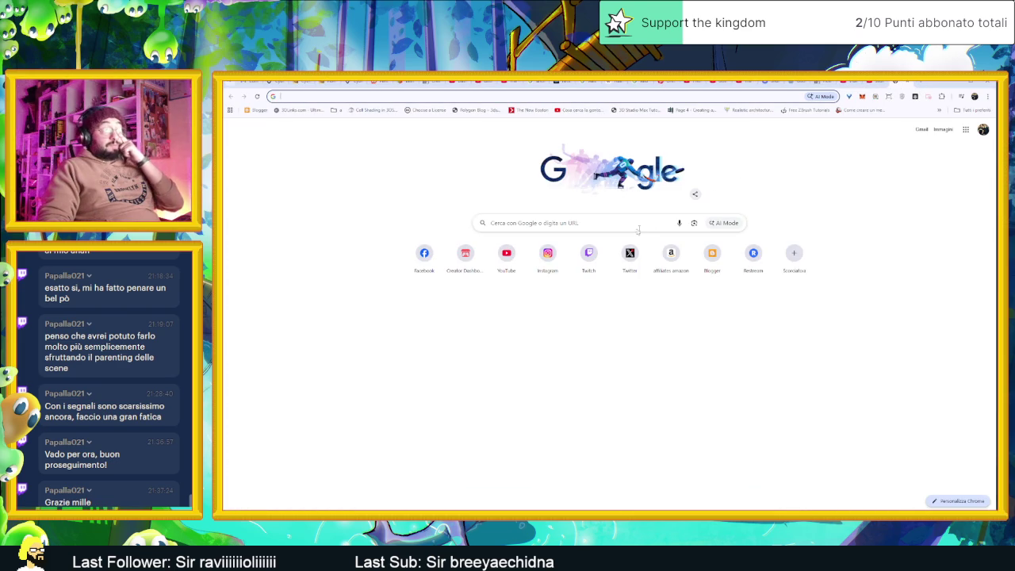
pyautogui.write('Gem')
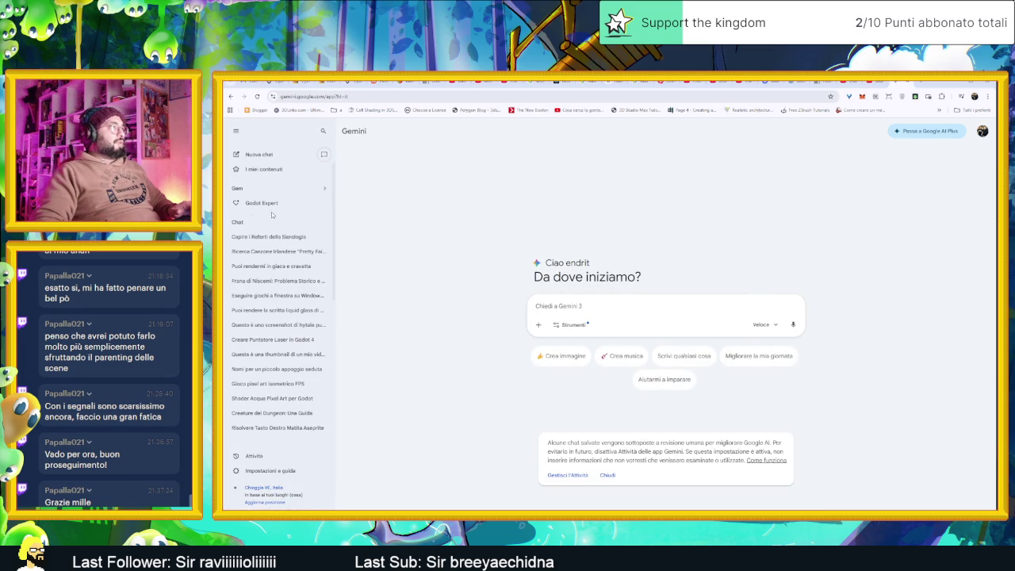
pyautogui.click(262, 203)
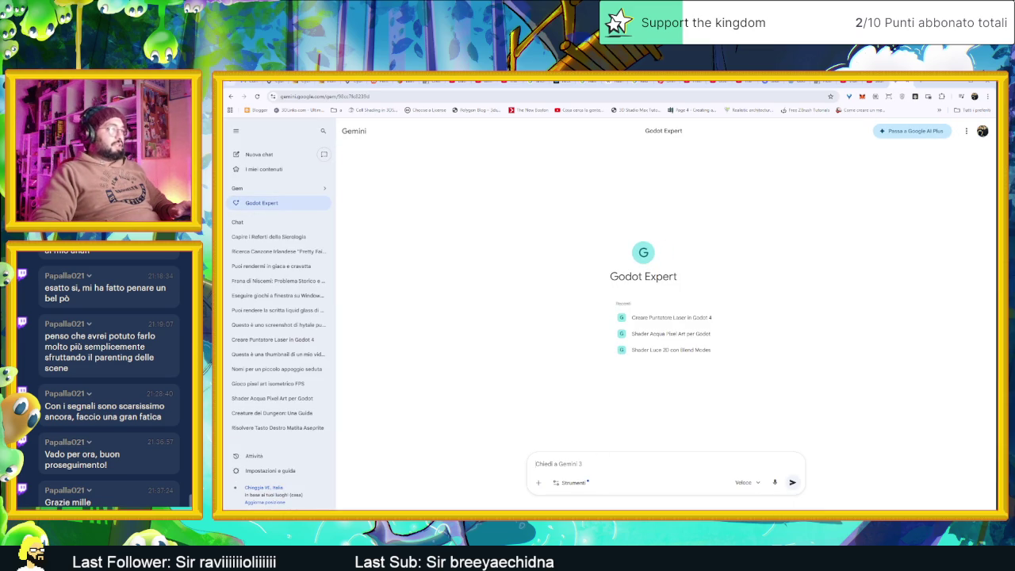
pyautogui.write('Ciao')
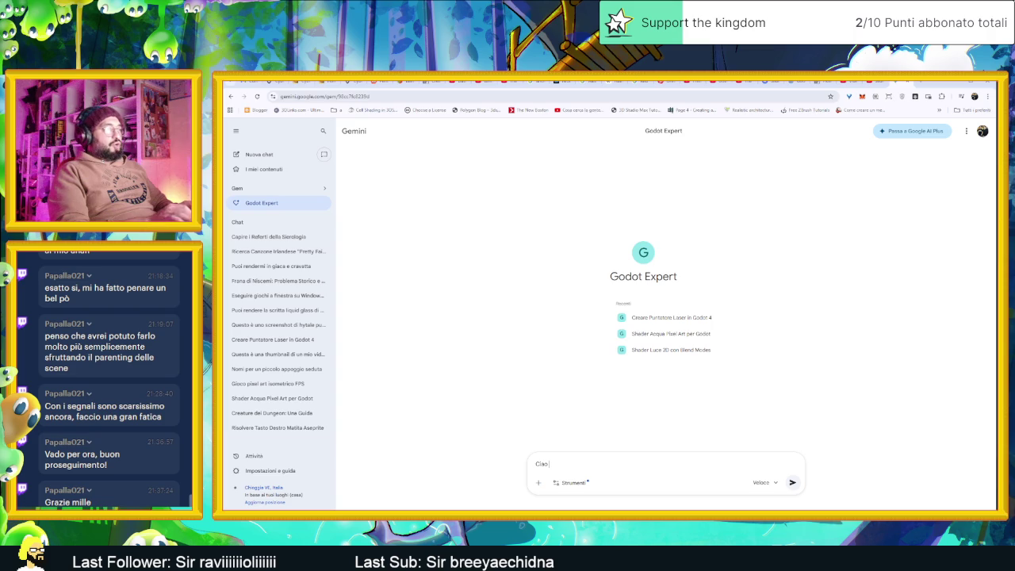
pyautogui.press('BackSpace')
pyautogui.press('BackSpace')
pyautogui.press('BackSpace')
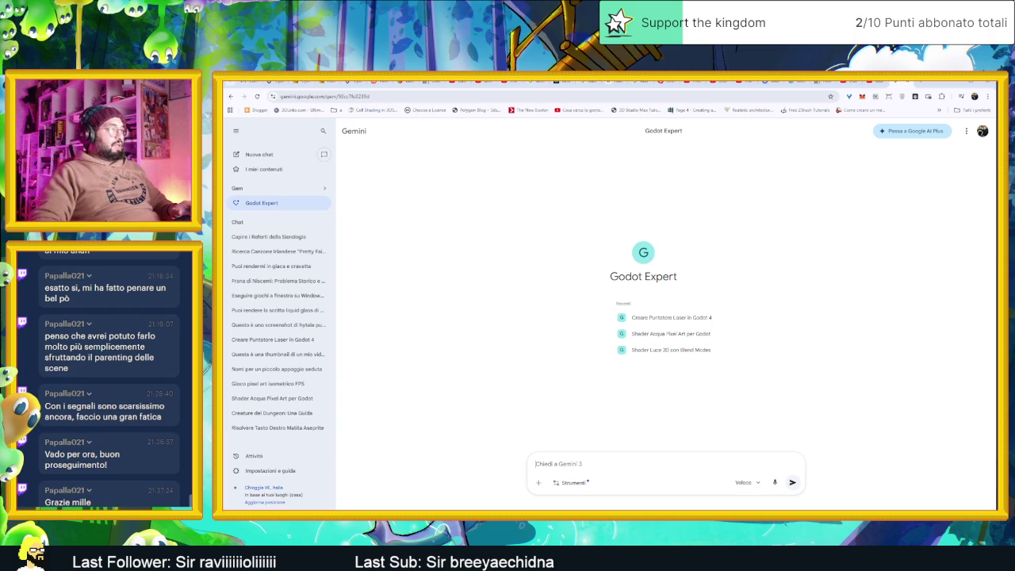
pyautogui.write('Sto usando godot 4,')
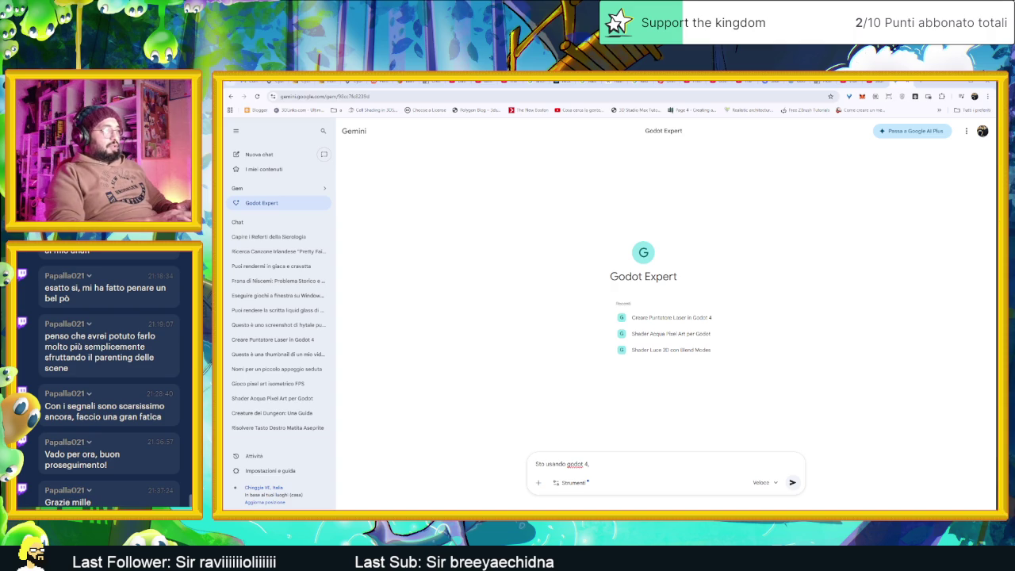
pyautogui.write(' ho usato la modalita')
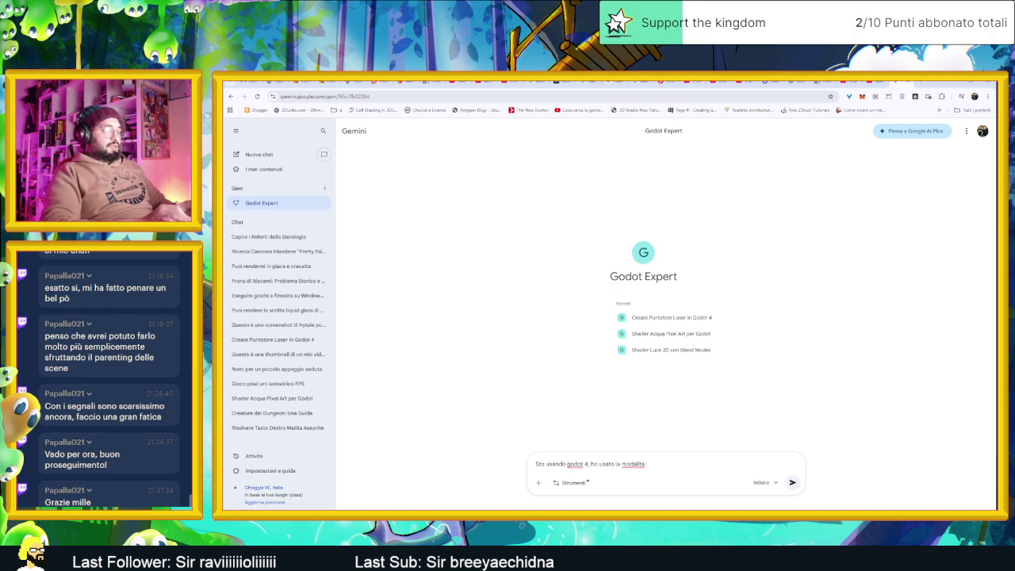
pyautogui.write(' @t')
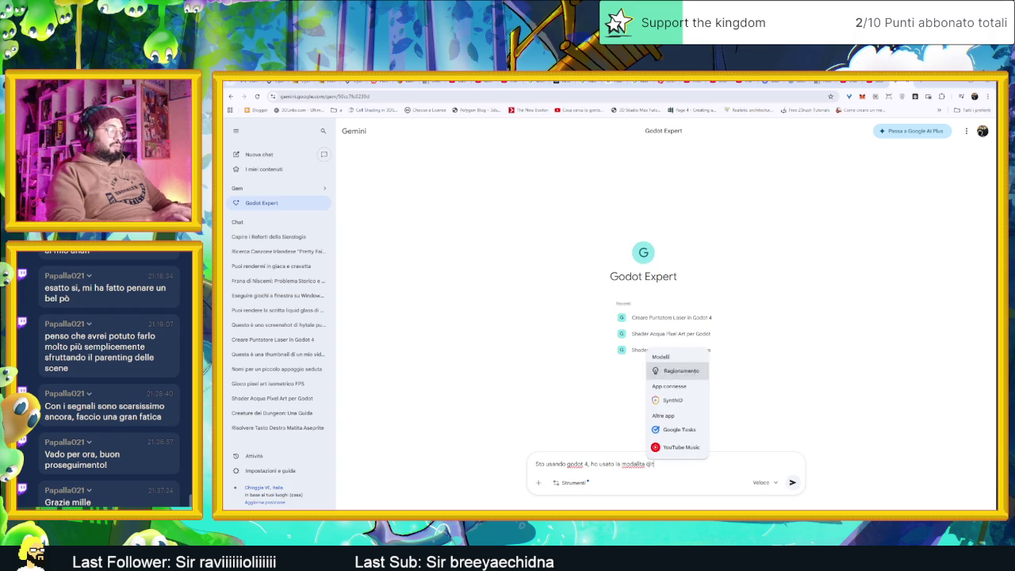
pyautogui.write('ool , vorrei')
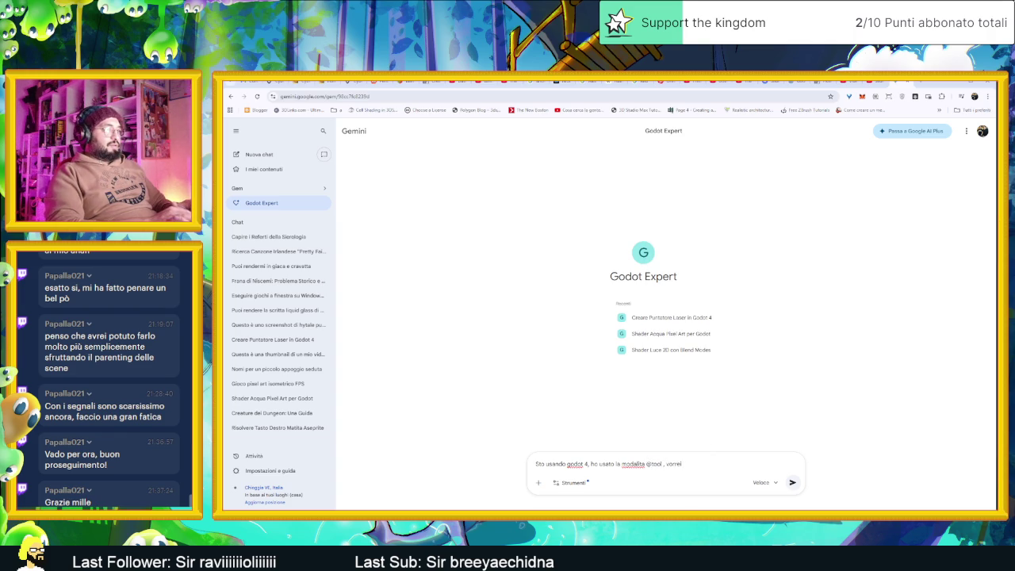
pyautogui.write(' fare de')
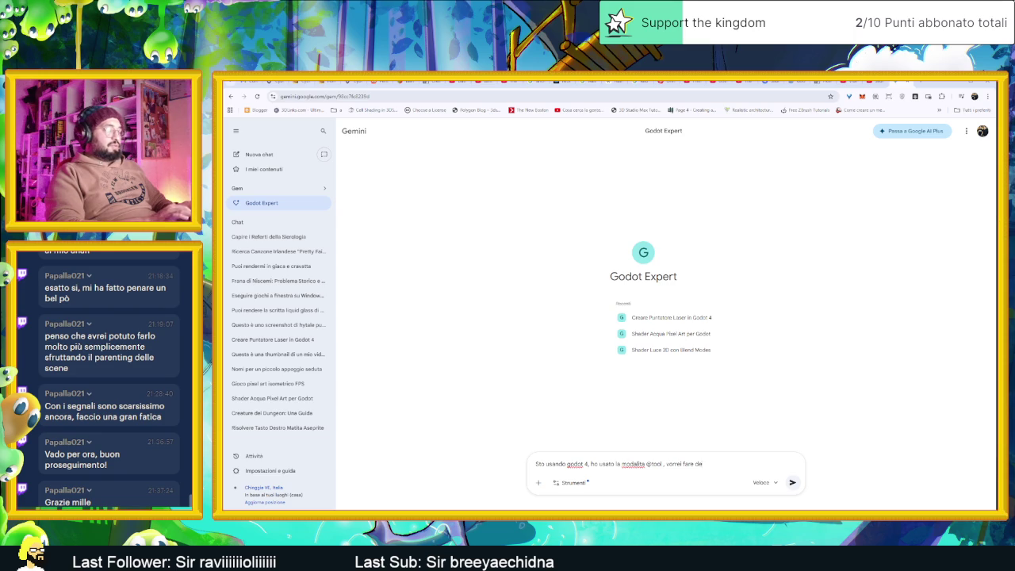
pyautogui.write('lllle cose')
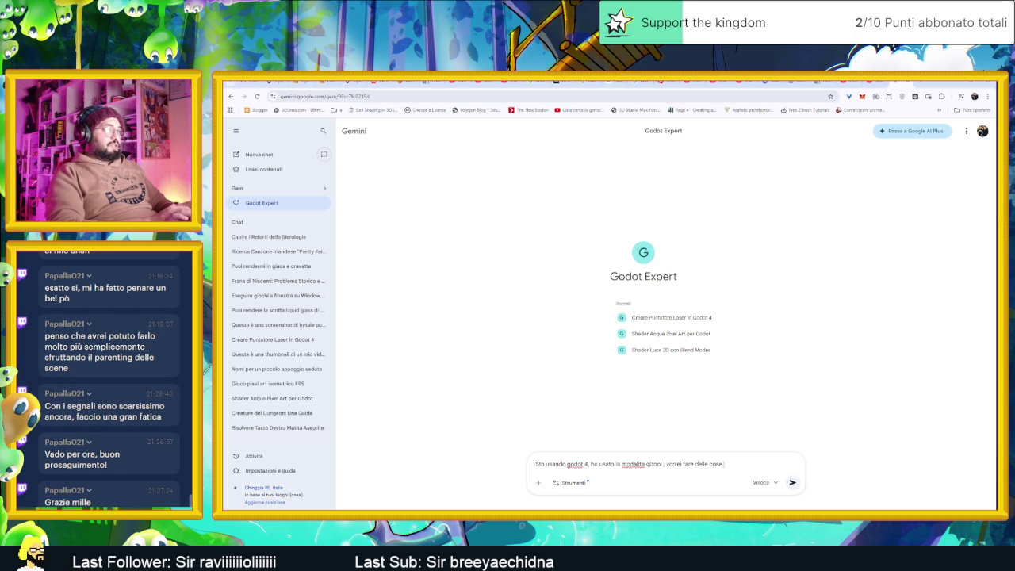
pyautogui.write(' solo se un')
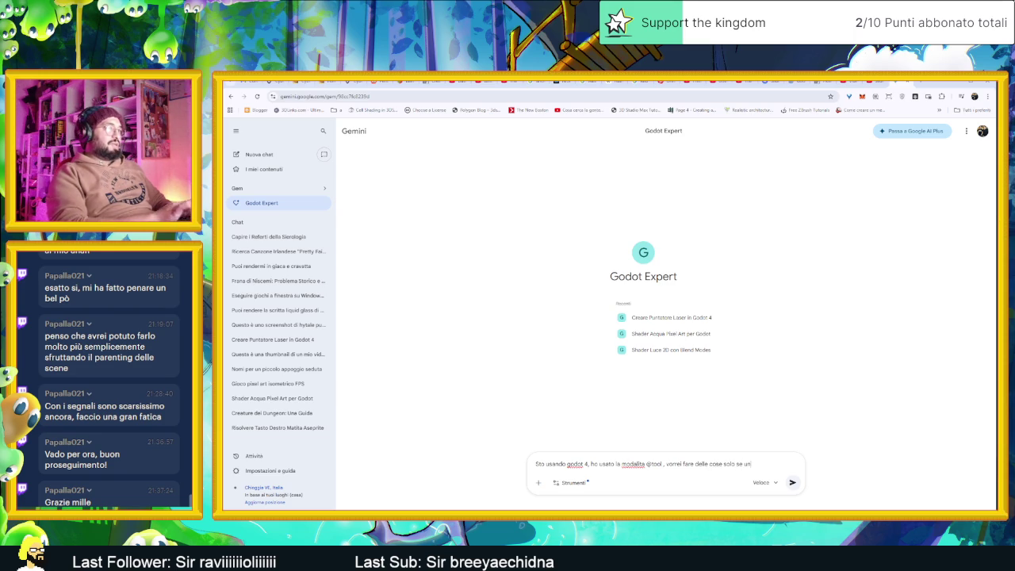
pyautogui.write('a voria')
pyautogui.write('bile ')
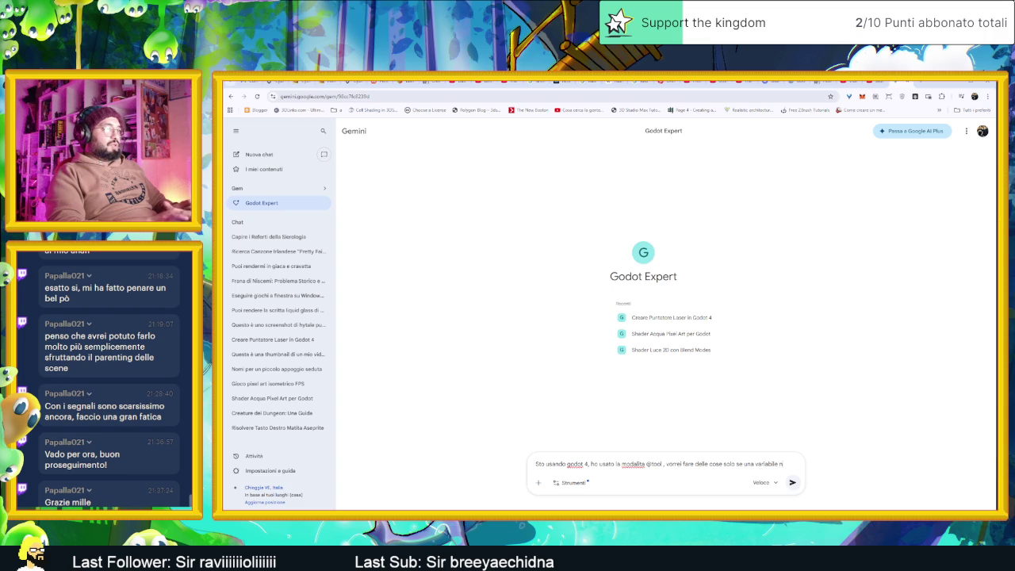
pyautogui.write('bool c')
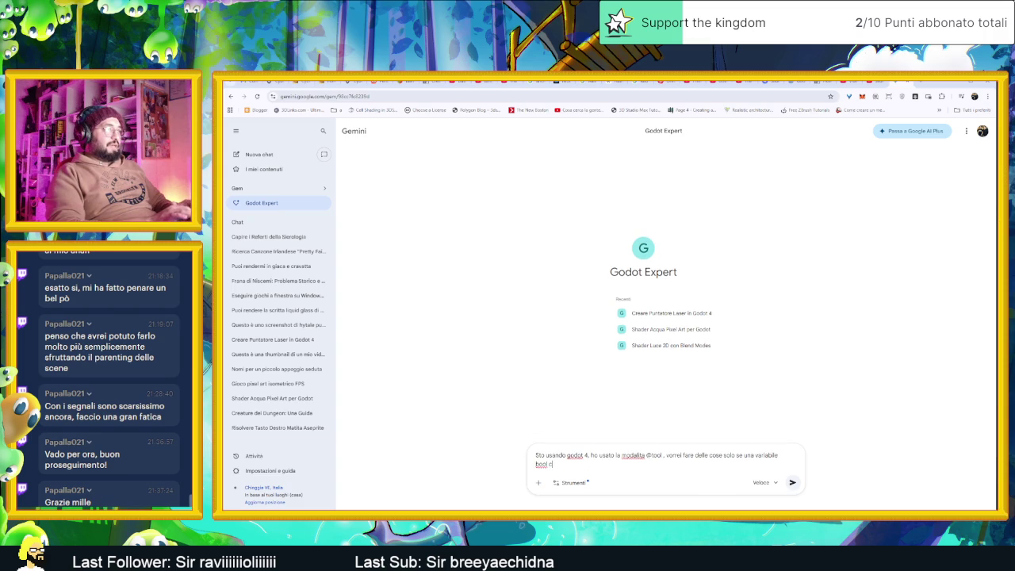
pyautogui.write('ambia')
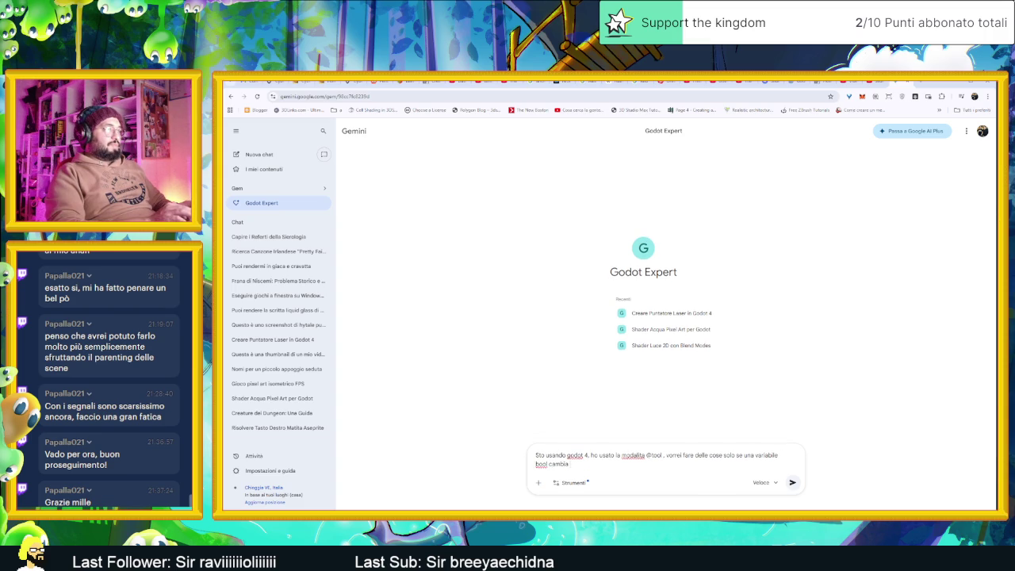
pyautogui.write('etto al stato preced')
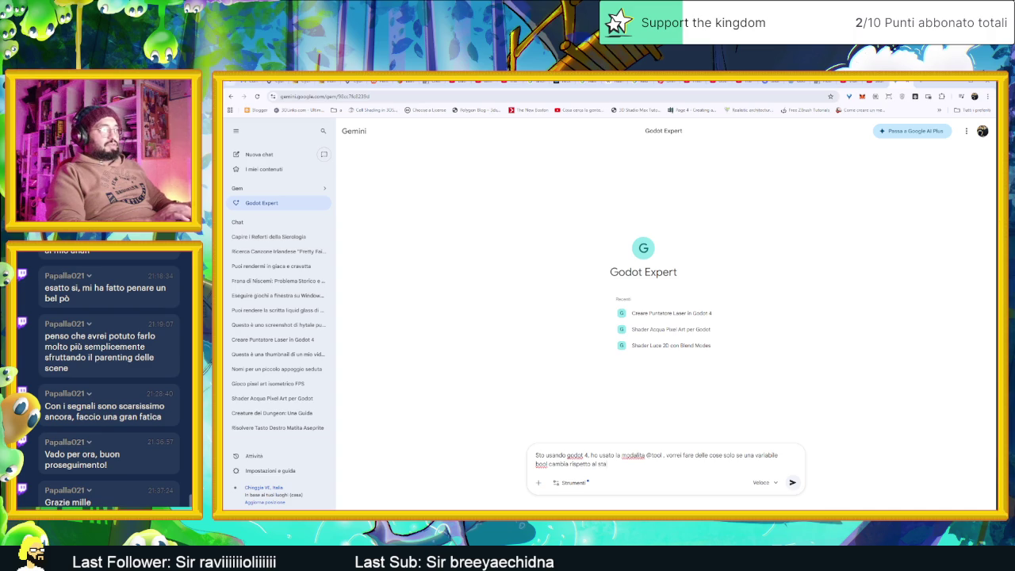
pyautogui.write('te')
pyautogui.press('Return')
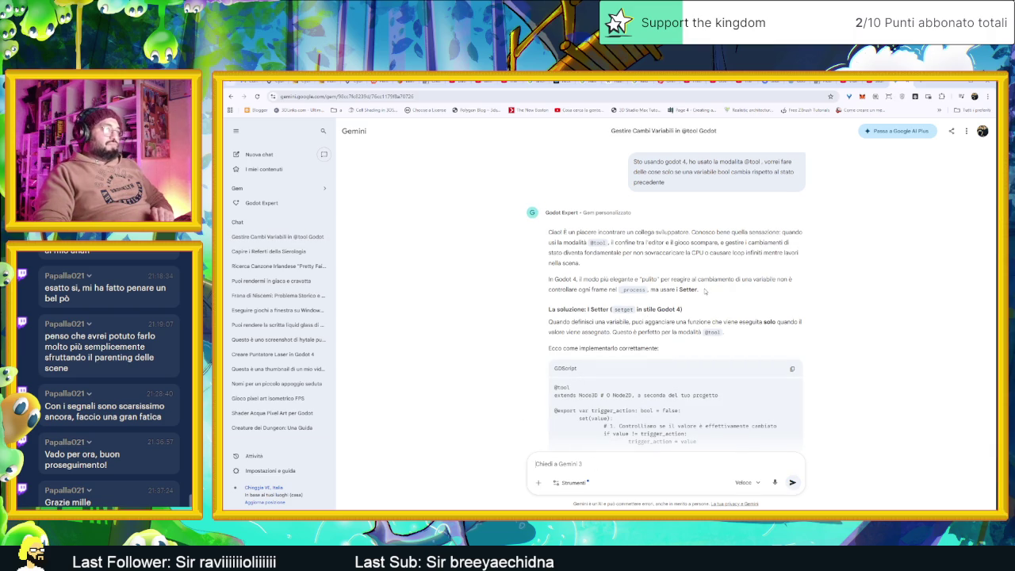
# Read through Gemini's reply and its trigger_action setter GDScript example
pyautogui.scroll(-2, 704, 291)
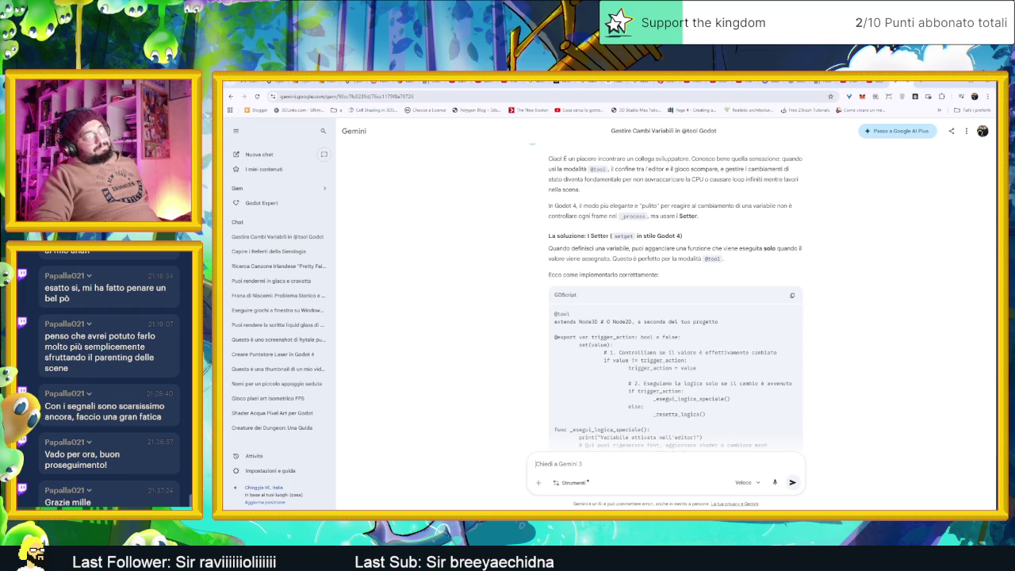
pyautogui.scroll(-1, 709, 370)
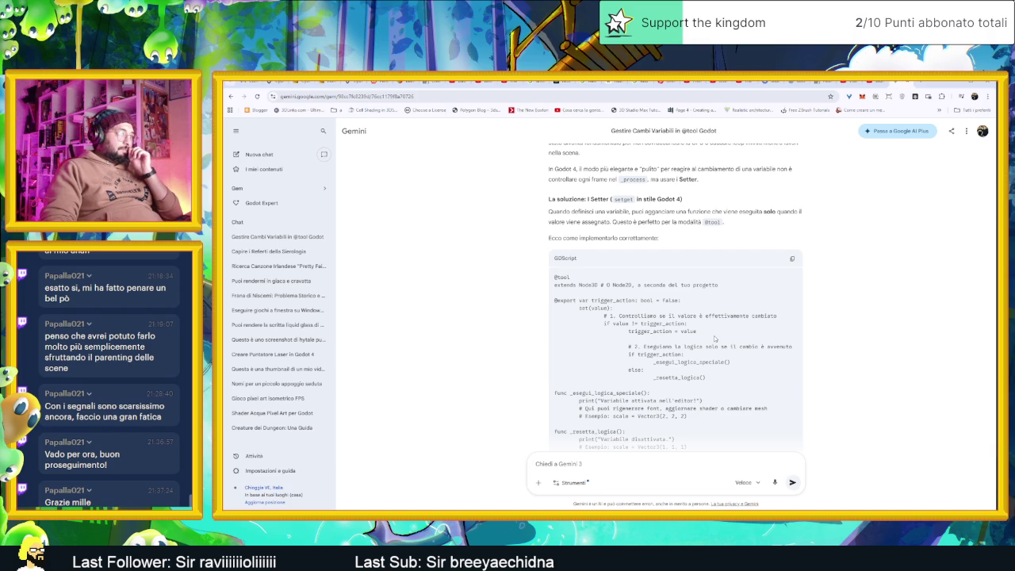
pyautogui.scroll(-3, 817, 347)
pyautogui.scroll(1, 810, 342)
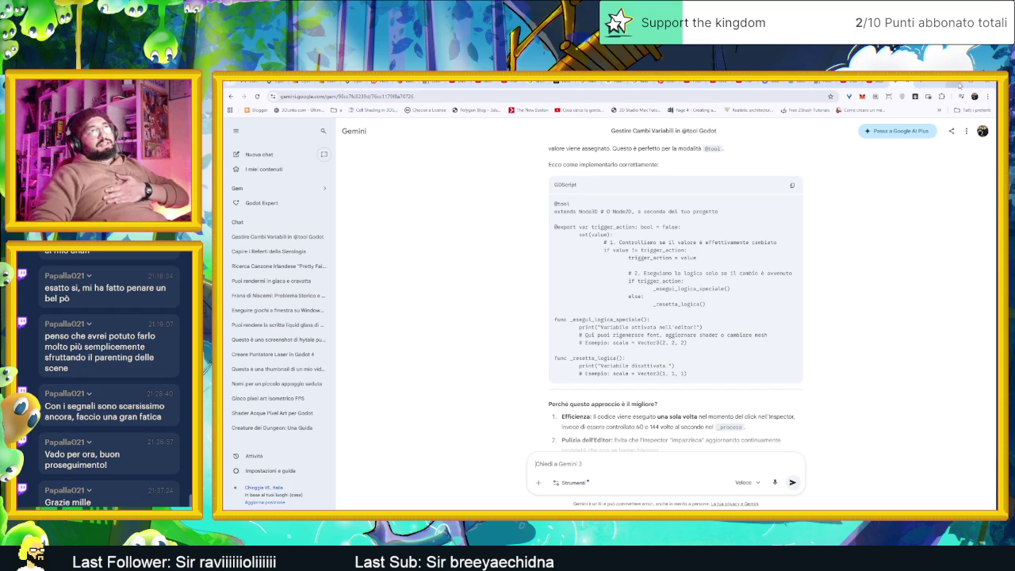
pyautogui.click(960, 85)
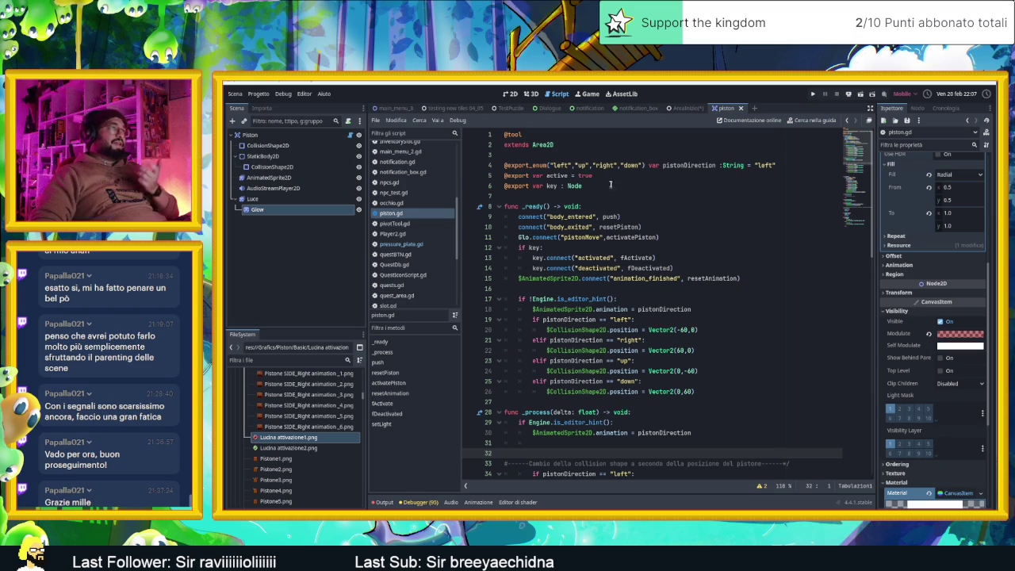
# Add a set(value) setter to active that assigns the value only when it differs
pyautogui.click(610, 176)
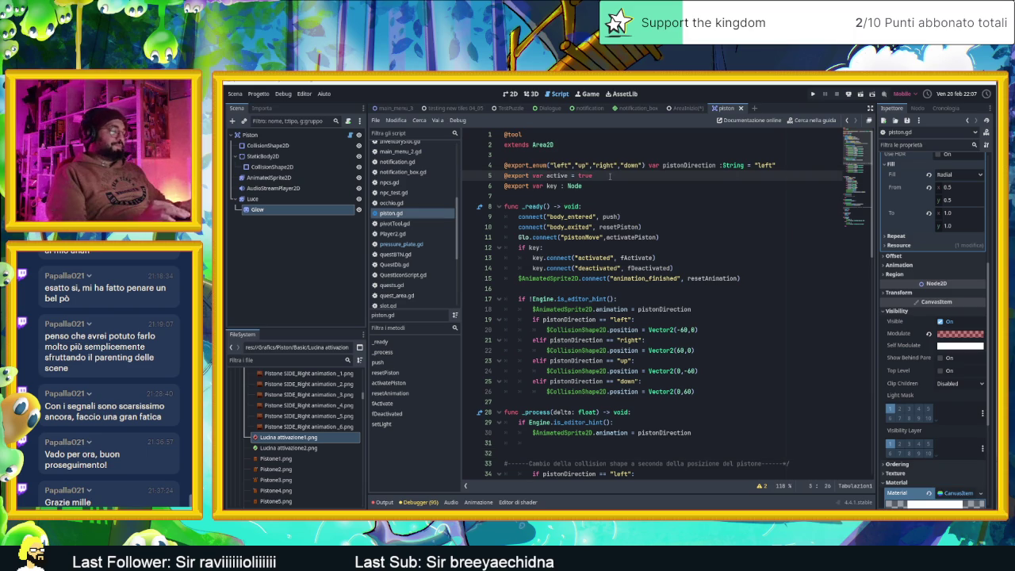
pyautogui.write(':')
pyautogui.press('Return')
pyautogui.write('set')
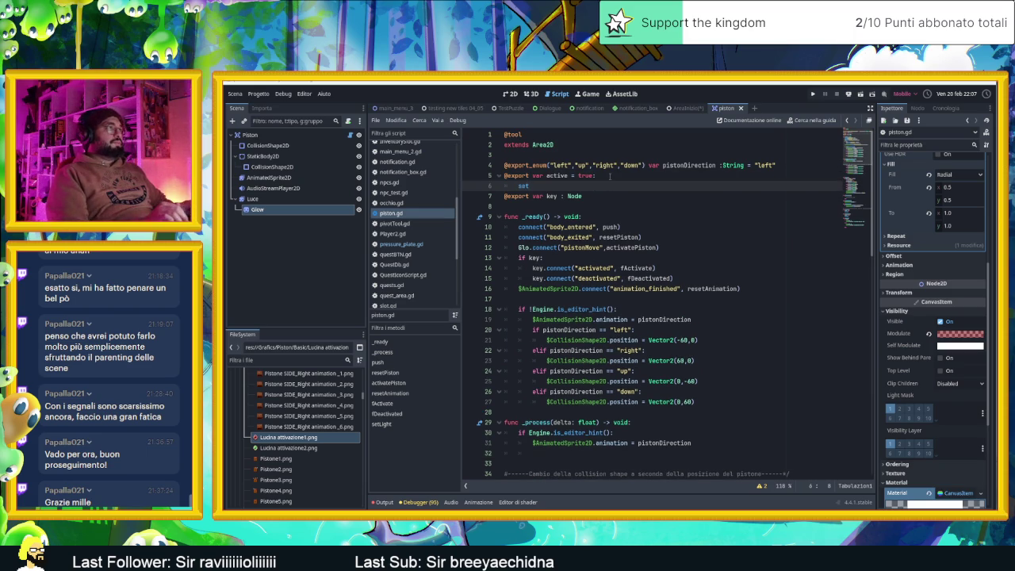
pyautogui.write('(value')
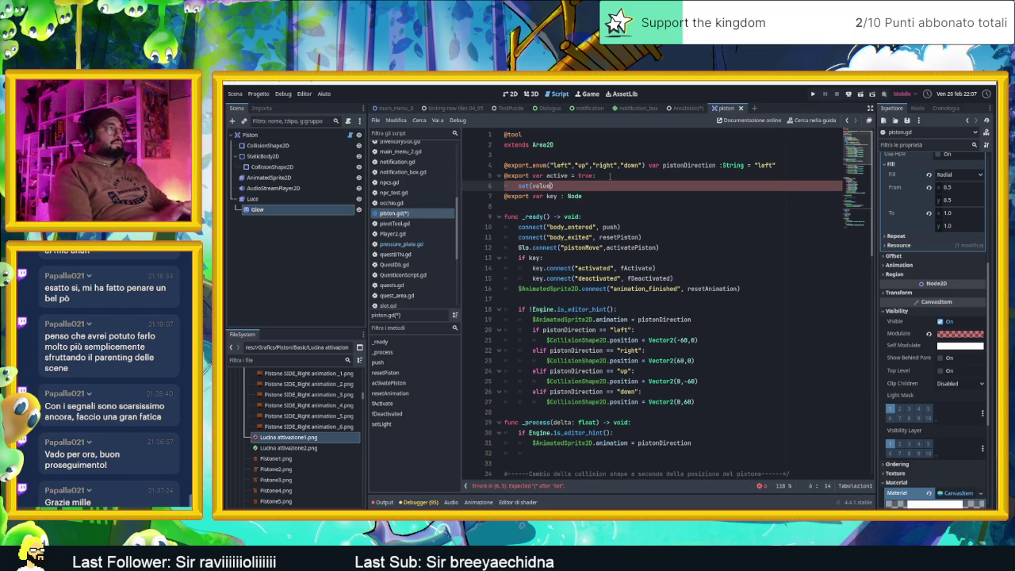
pyautogui.write('):')
pyautogui.press('Return')
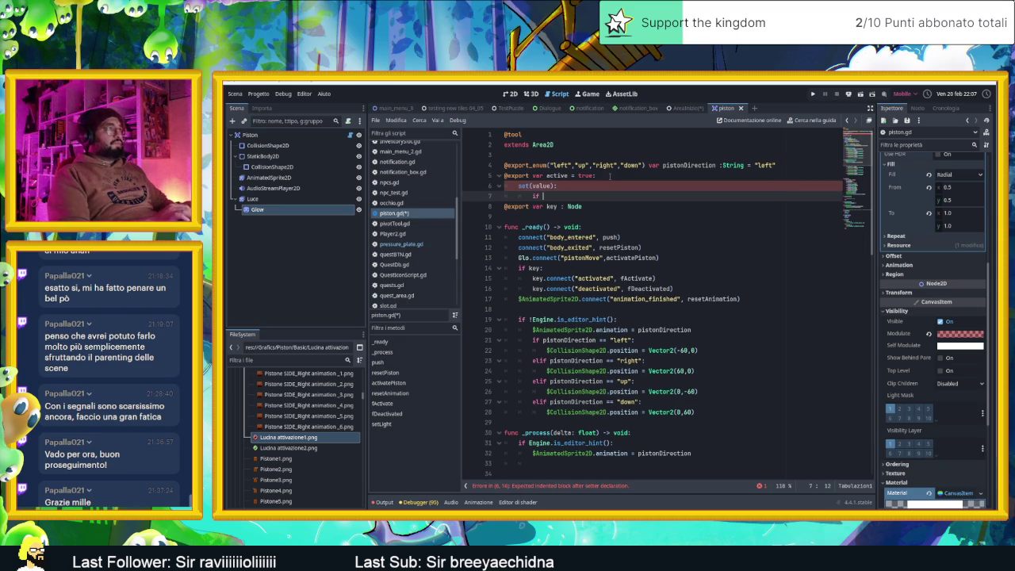
pyautogui.write('f active')
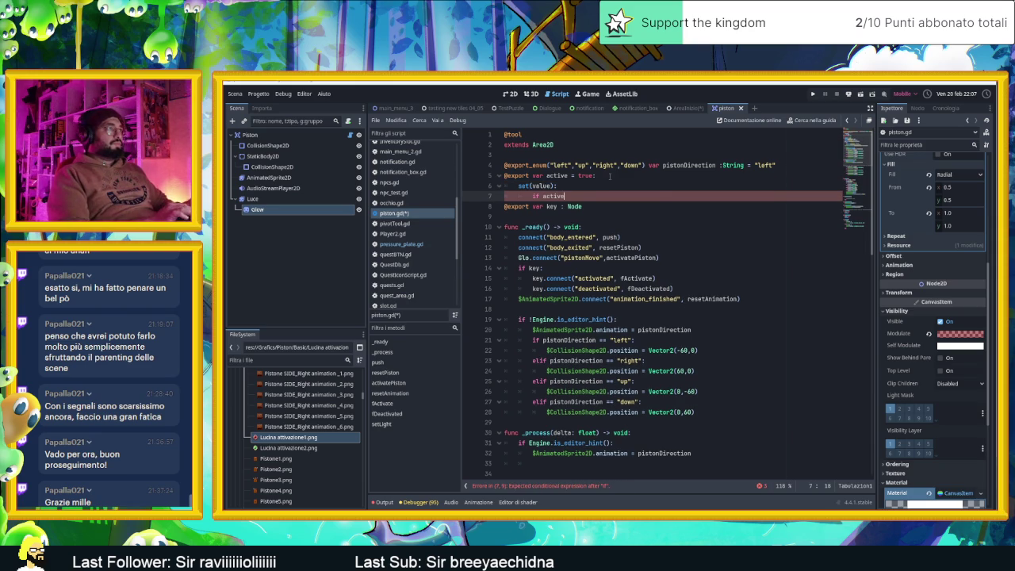
pyautogui.write(' != value:')
pyautogui.press('Return')
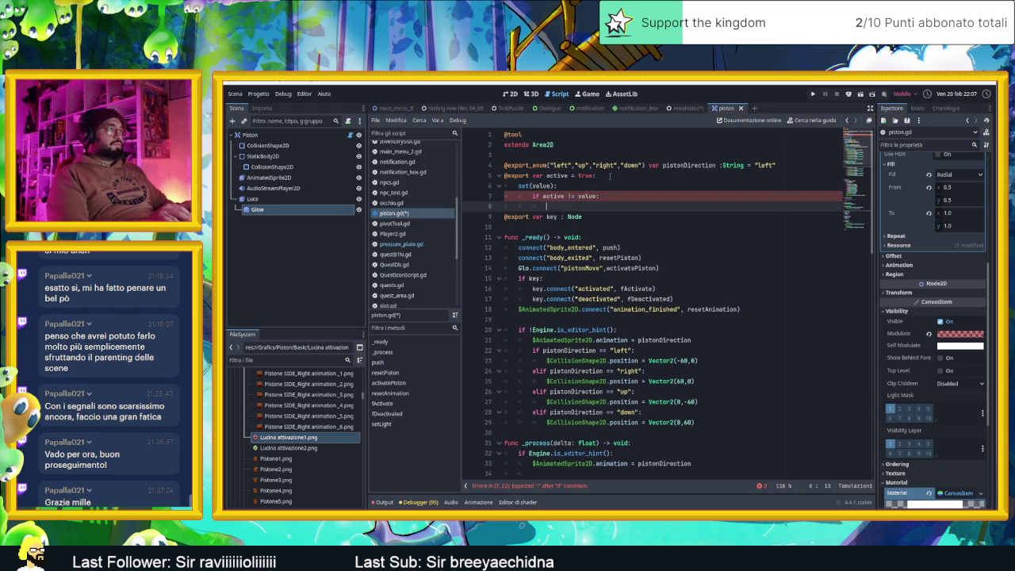
pyautogui.write('active = v')
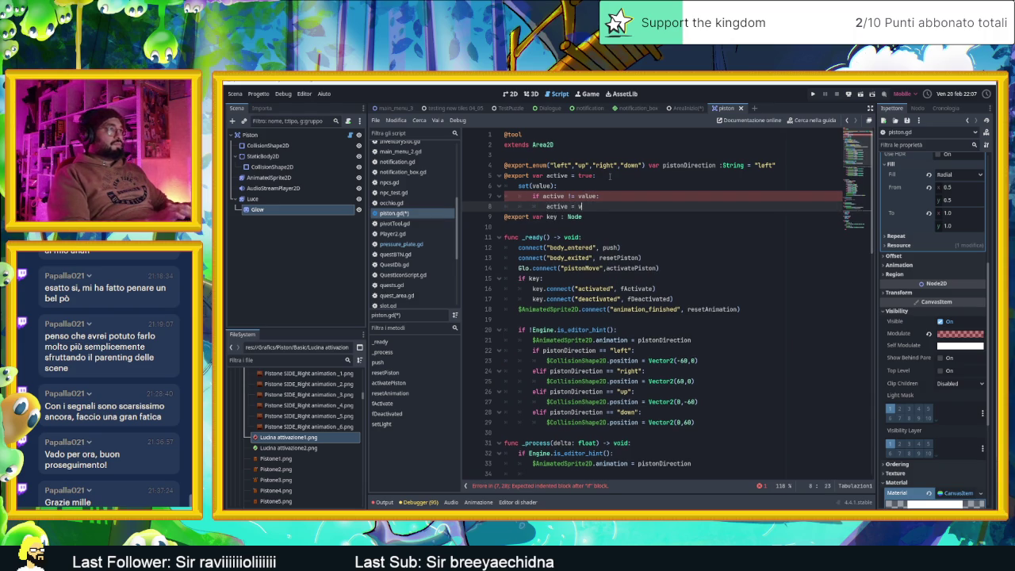
pyautogui.write('alue')
pyautogui.press('Return')
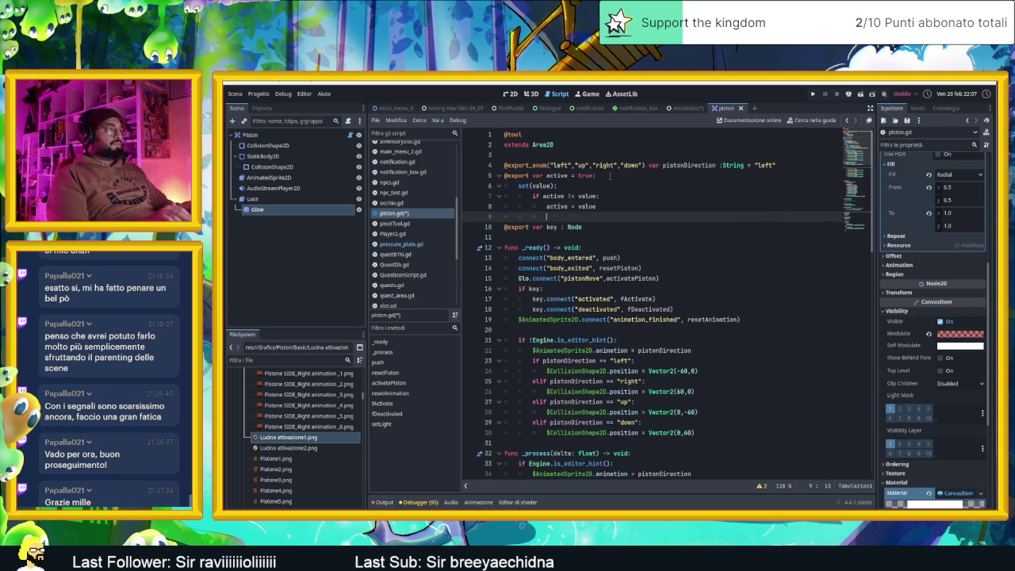
# Call setLight() inside the active setter and save piston.gd
pyautogui.write('setLight()')
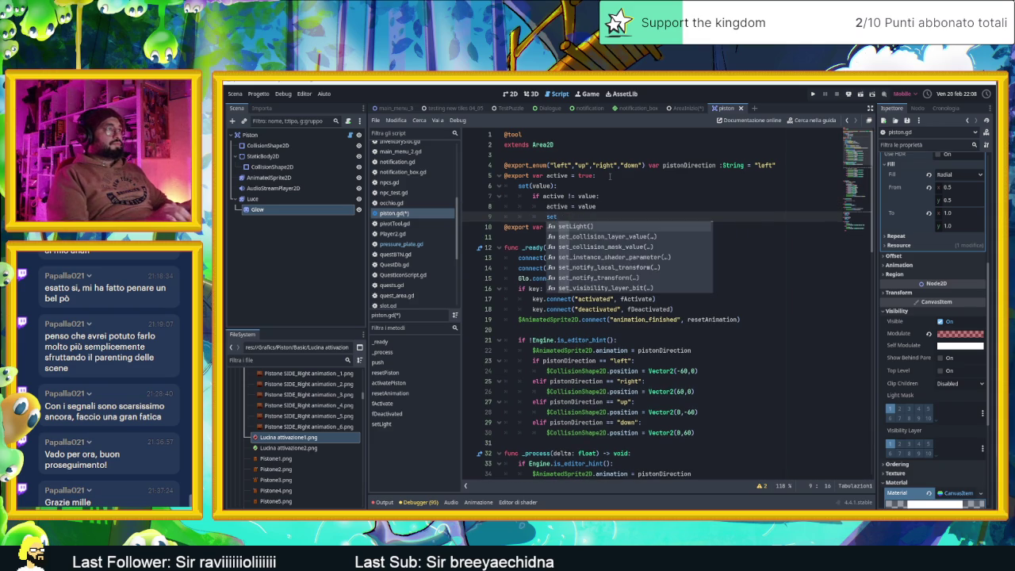
pyautogui.press('Return')
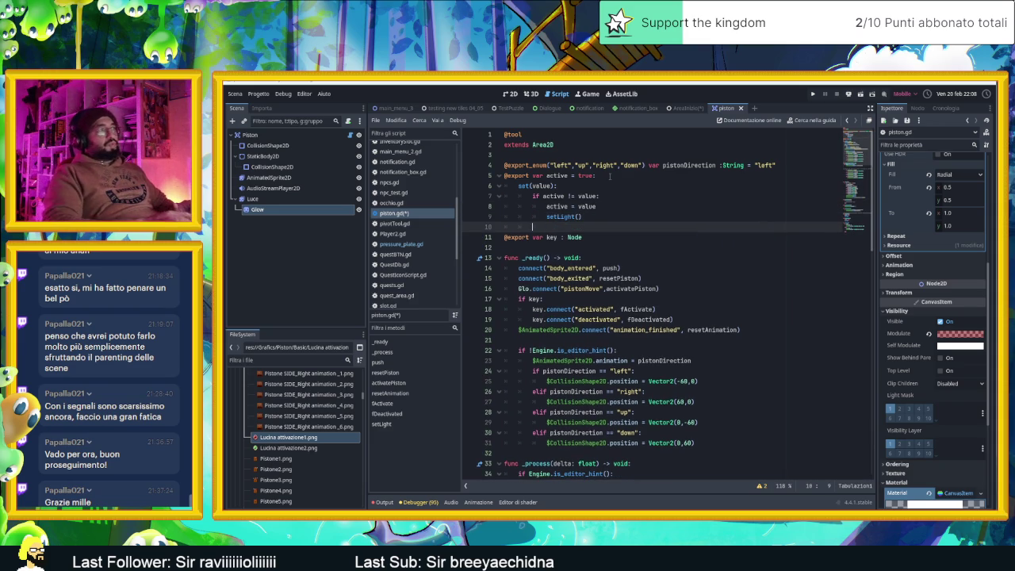
pyautogui.hotkey('ctrl', 's')
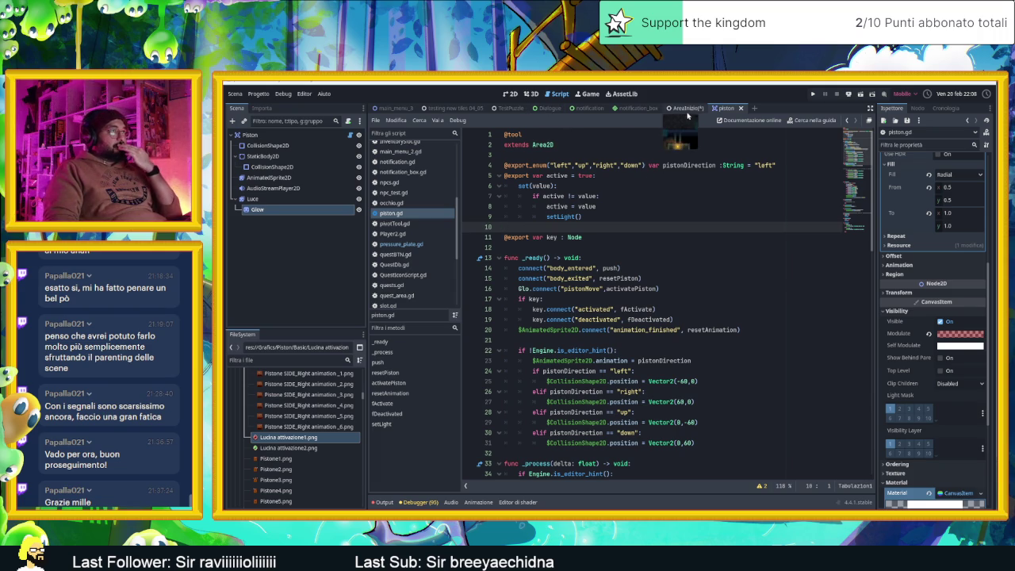
pyautogui.scroll(-15, 733, 340)
pyautogui.scroll(-4, 733, 340)
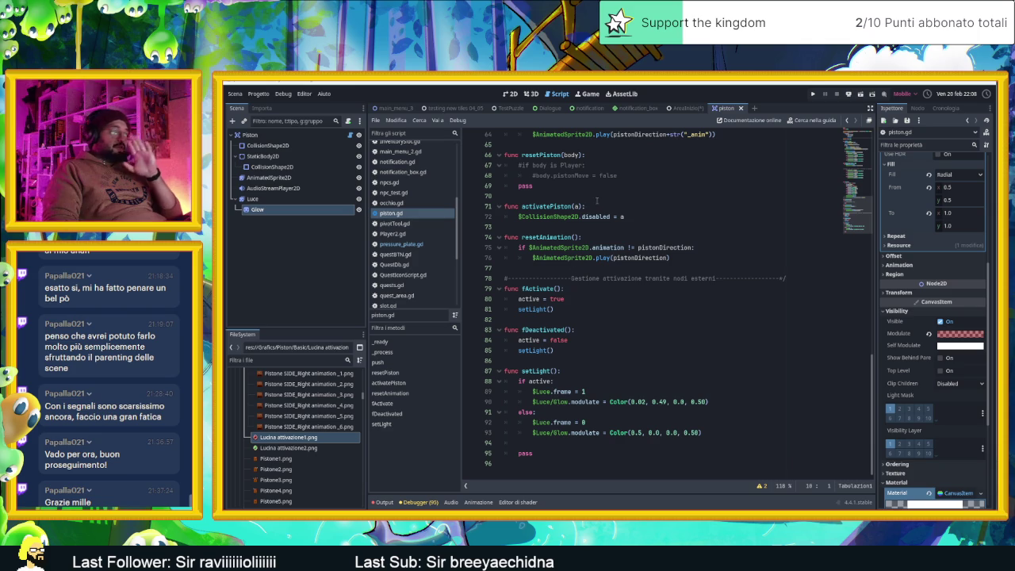
# In the AreaInizio 2D view, toggle the piston's Active property repeatedly to watch its light switch green and red
pyautogui.click(682, 108)
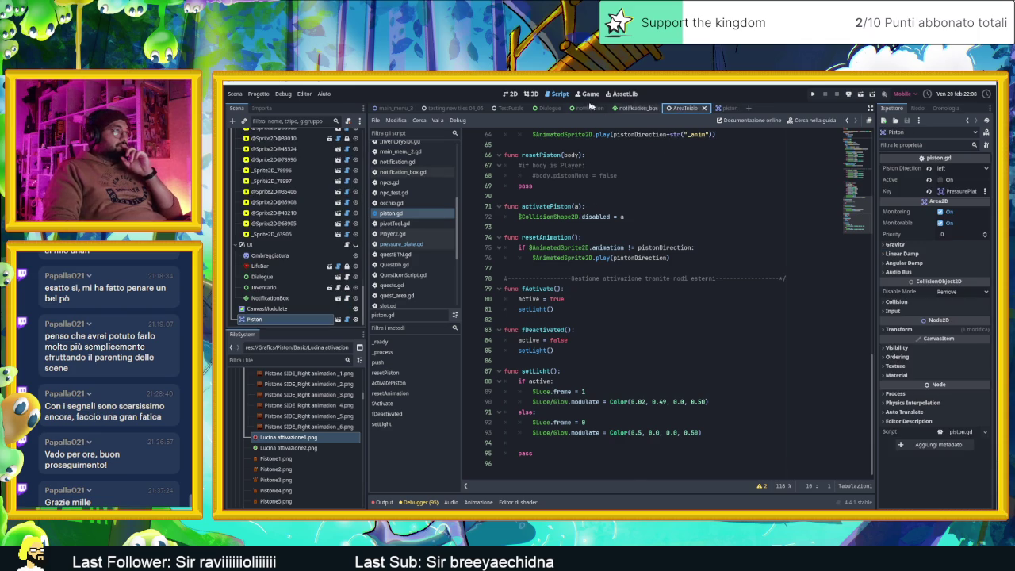
pyautogui.click(510, 94)
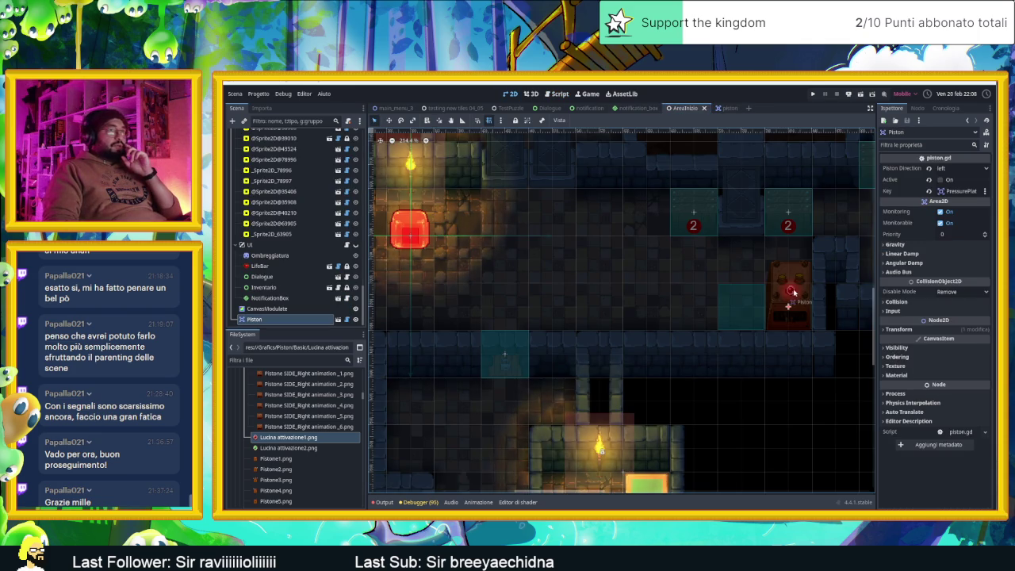
pyautogui.click(940, 180)
pyautogui.click(941, 180)
pyautogui.click(941, 180)
pyautogui.click(941, 180)
pyautogui.click(941, 180)
pyautogui.click(941, 180)
pyautogui.click(941, 180)
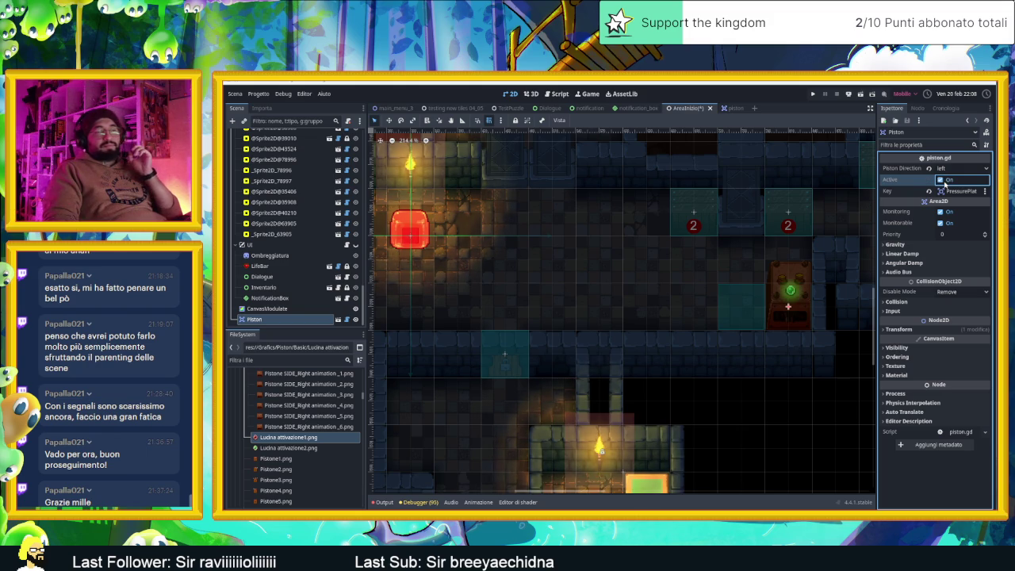
pyautogui.click(944, 181)
pyautogui.click(943, 181)
pyautogui.click(944, 180)
pyautogui.click(943, 180)
pyautogui.click(942, 180)
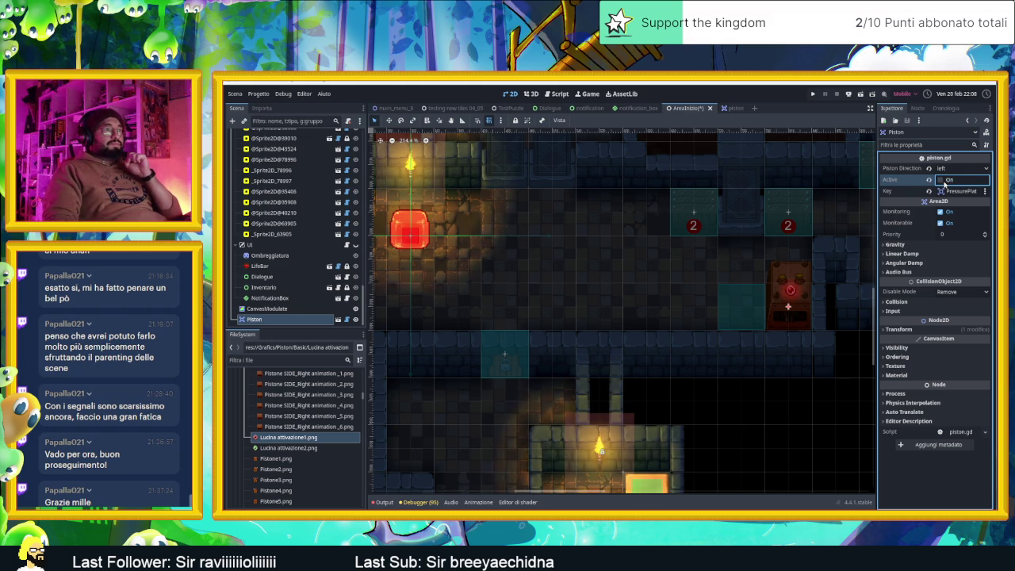
pyautogui.click(942, 180)
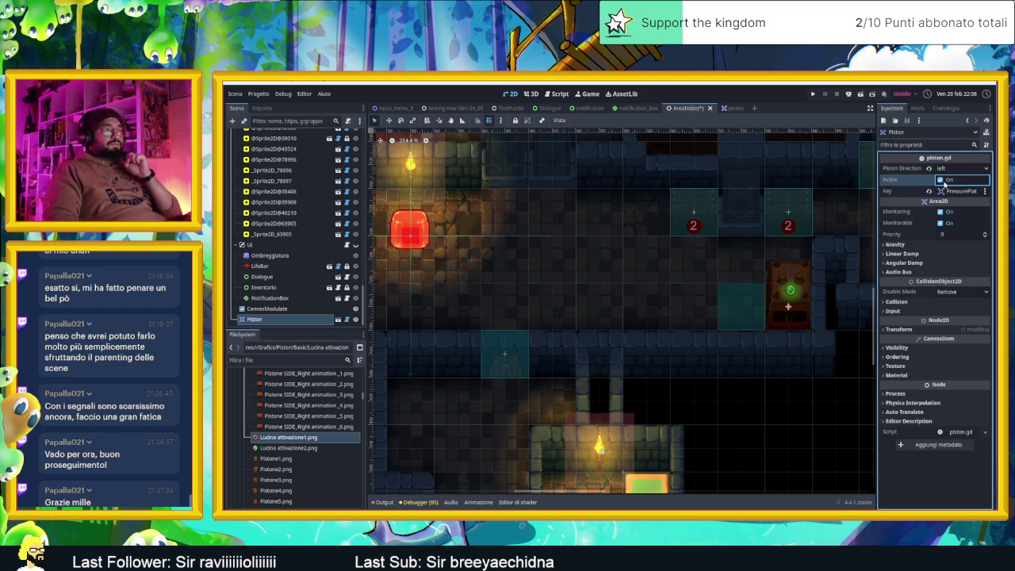
# Leave the piston's Active property off and save the AreaInizio scene
pyautogui.click(941, 180)
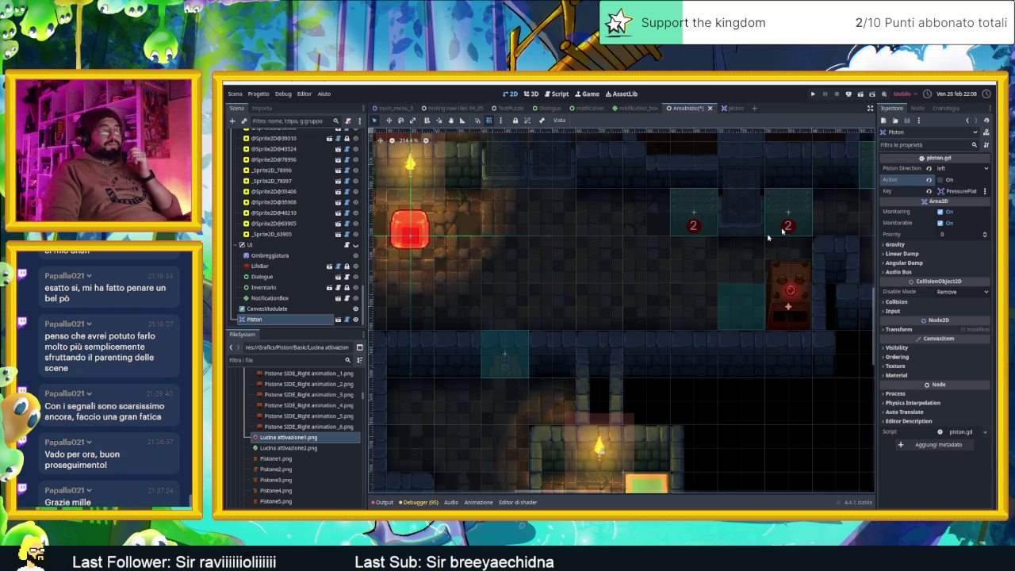
pyautogui.hotkey('ctrl', 's')
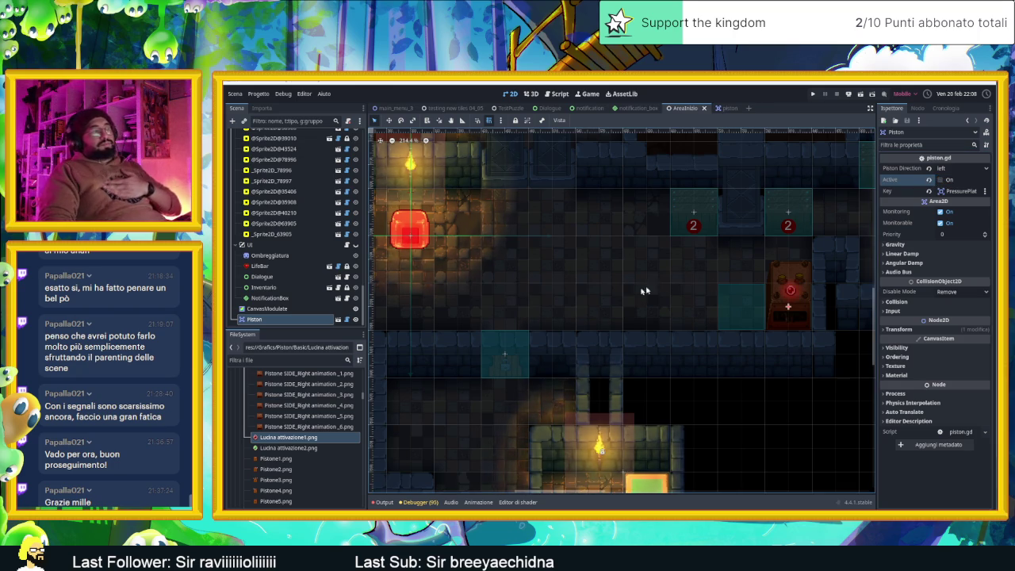
pyautogui.scroll(-4, 631, 299)
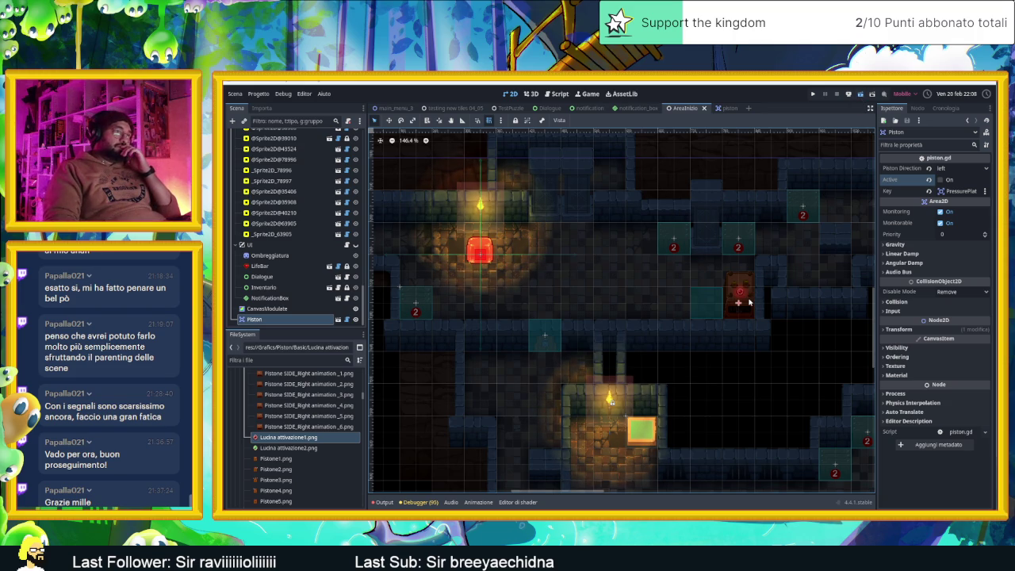
pyautogui.hotkey('ctrl', 's')
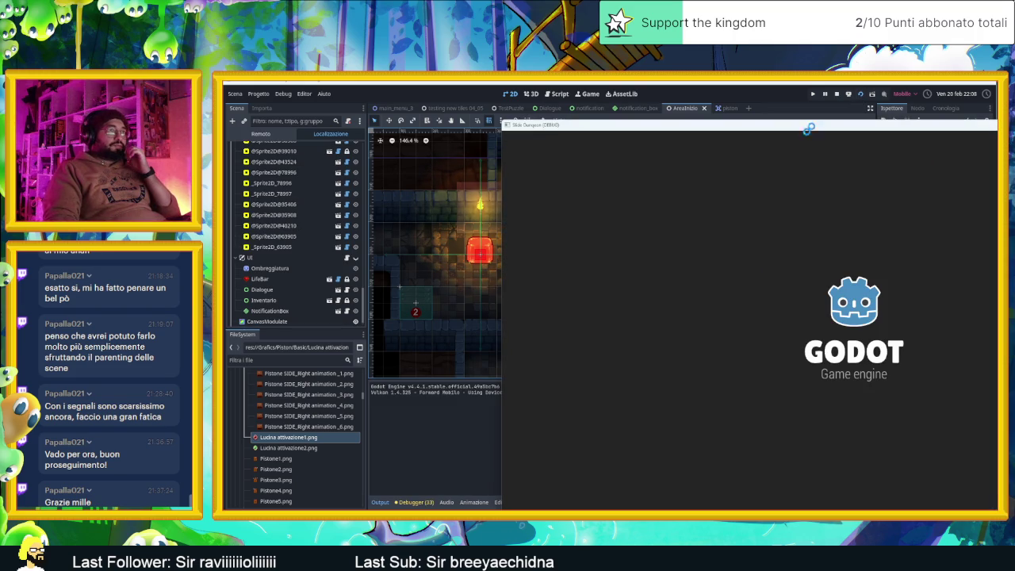
# Move the running game window aside and slide the slime left and right across the switch
pyautogui.moveTo(692, 120); pyautogui.dragTo(640, 113)
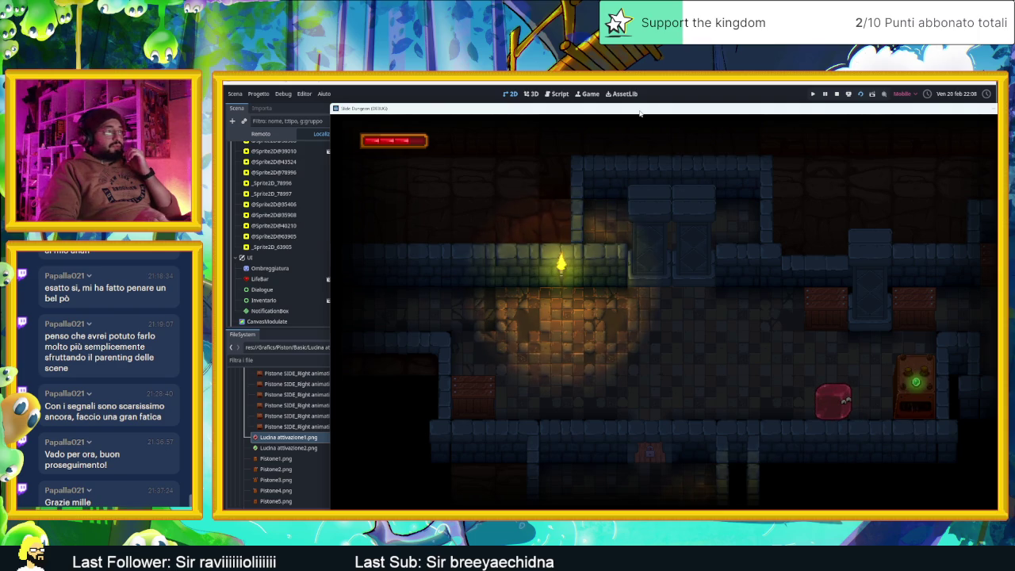
pyautogui.press('Left')
pyautogui.press('Right')
pyautogui.press('Left')
pyautogui.press('Right')
pyautogui.press('Left')
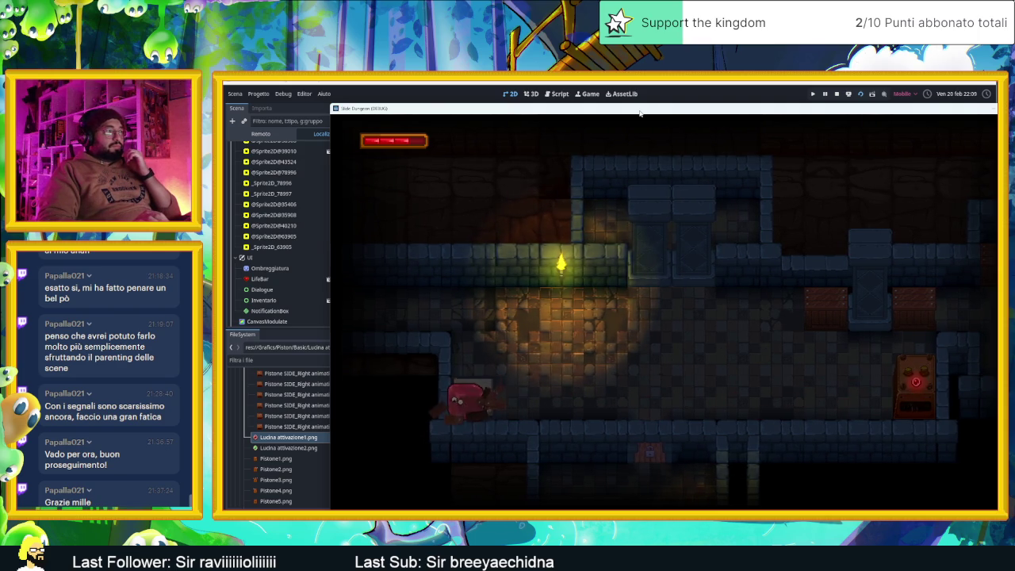
pyautogui.press('Right')
pyautogui.press('Left')
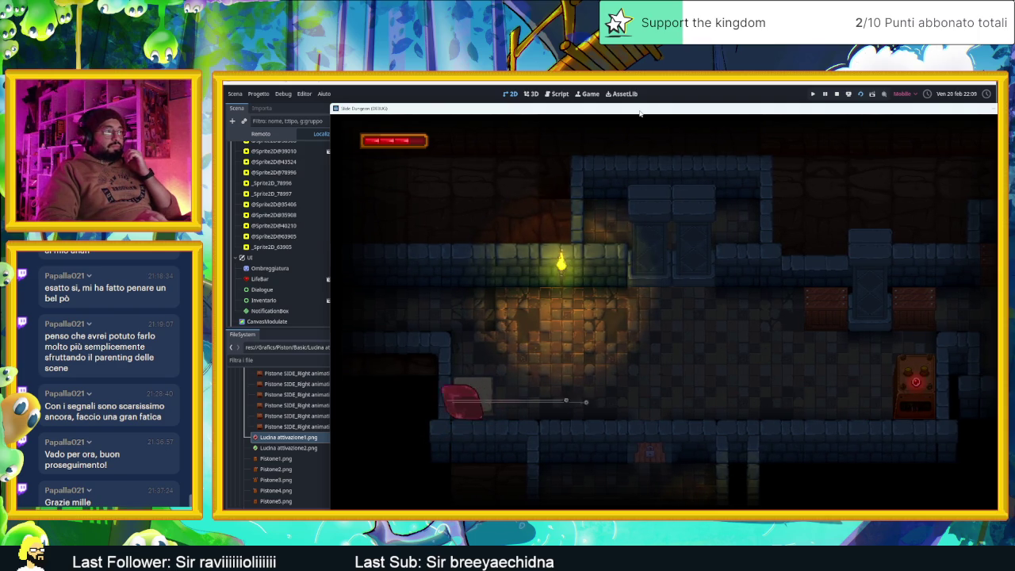
pyautogui.press('Right')
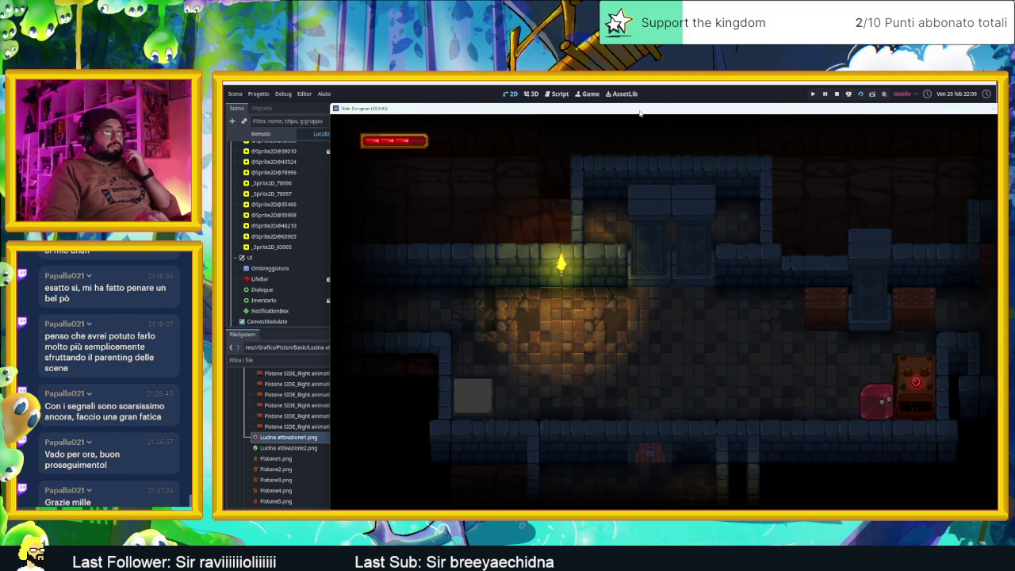
pyautogui.press('Left')
# Slide the slime up, down and around onto the switch and beside the piston, then stop the game
pyautogui.press('Up')
pyautogui.press('Right')
pyautogui.press('Down')
pyautogui.press('Left')
pyautogui.press('Up')
pyautogui.press('Right')
pyautogui.press('Down')
pyautogui.press('Left')
pyautogui.press('Up')
pyautogui.press('Right')
pyautogui.press('Down')
pyautogui.press('Right')
pyautogui.press('Up')
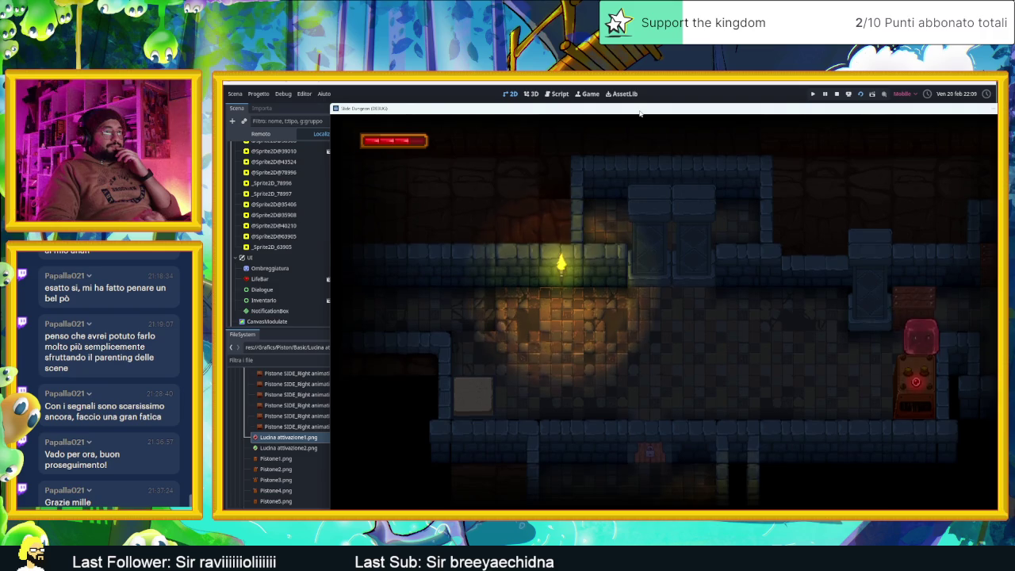
pyautogui.press('Left')
pyautogui.press('Down')
pyautogui.press('Right')
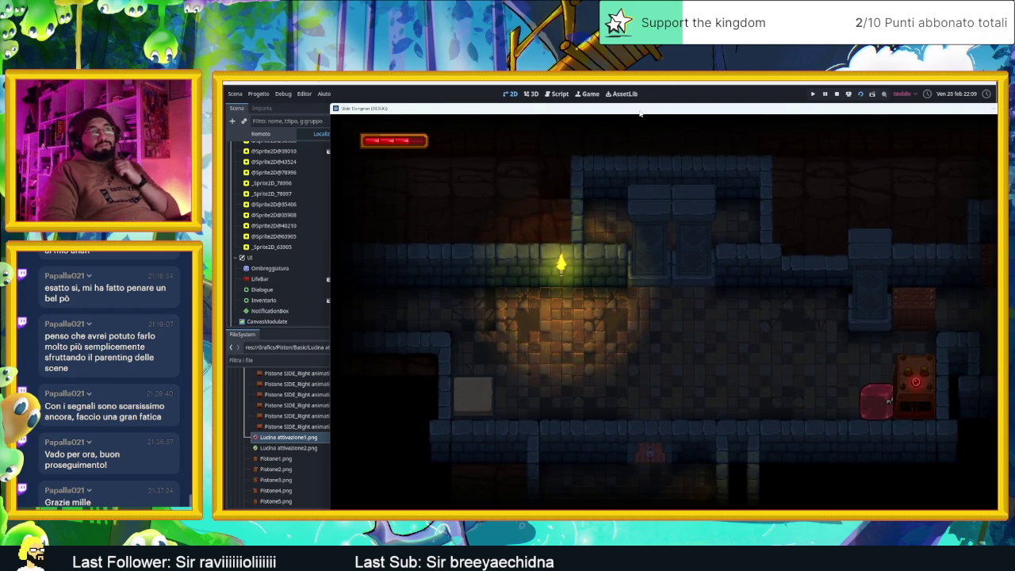
pyautogui.click(837, 93)
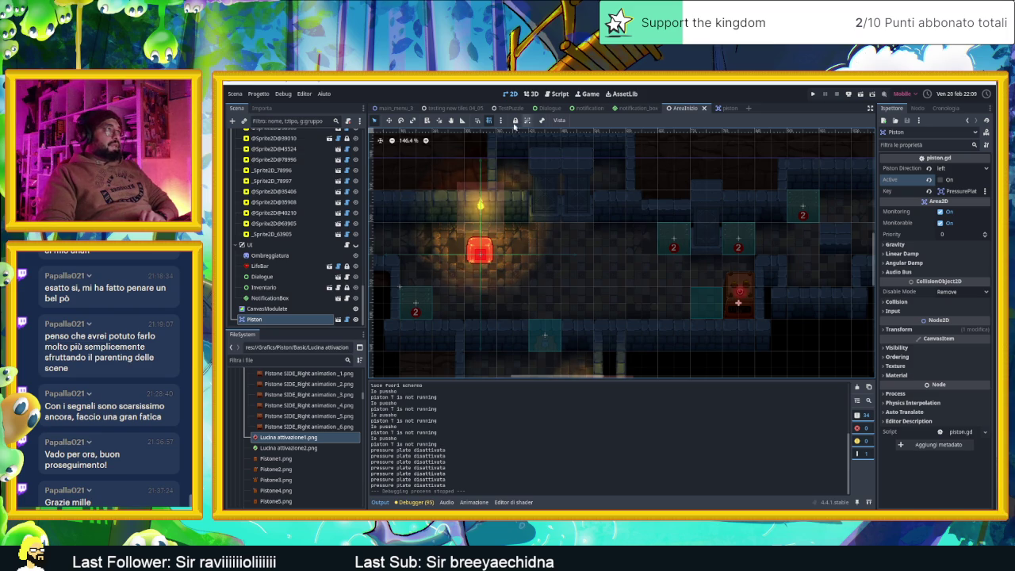
# Select WoodenBox5 in the level and open its woodenBox.gd script
pyautogui.click(670, 236)
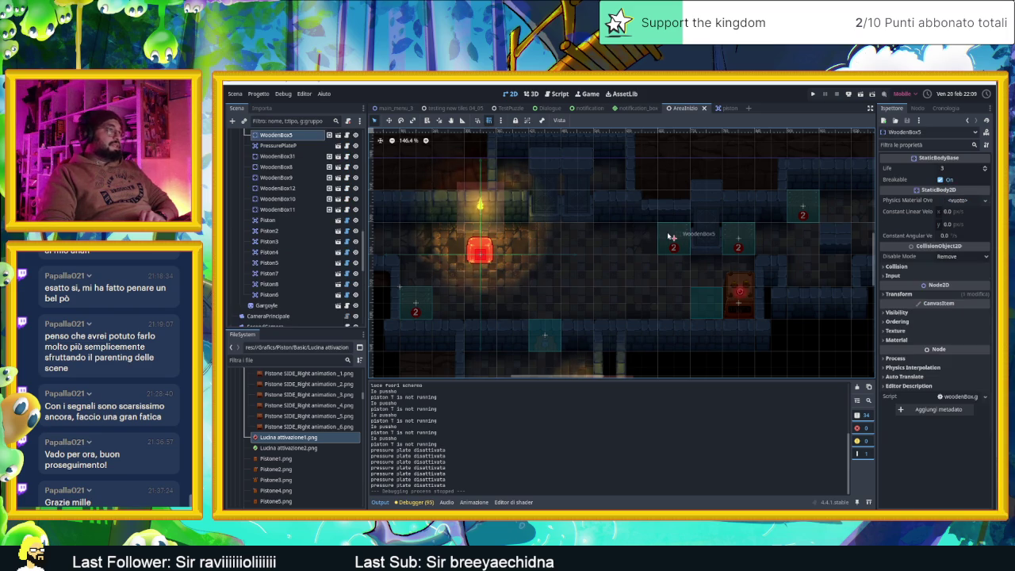
pyautogui.scroll(1, 348, 160)
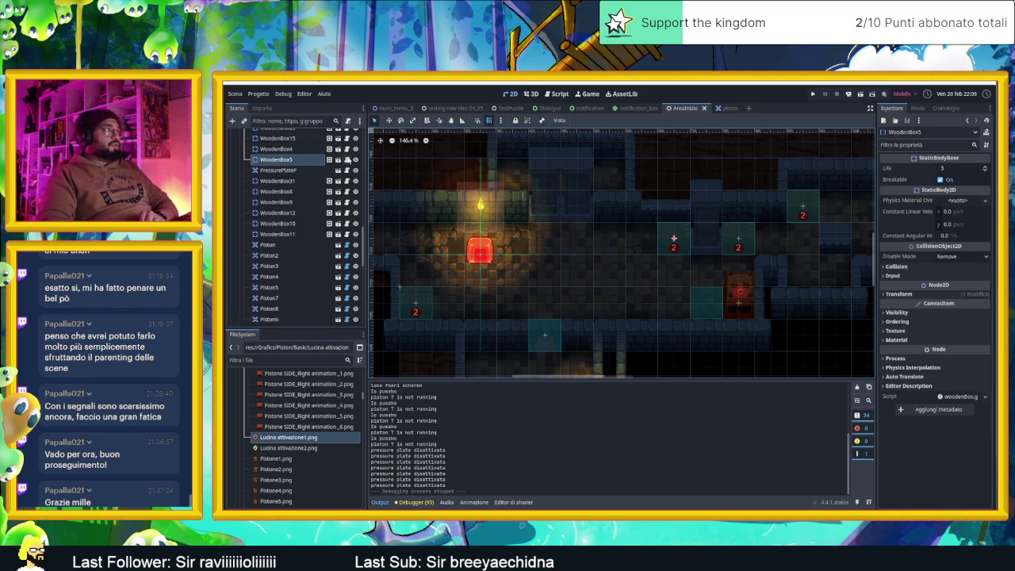
pyautogui.click(346, 160)
pyautogui.click(690, 292)
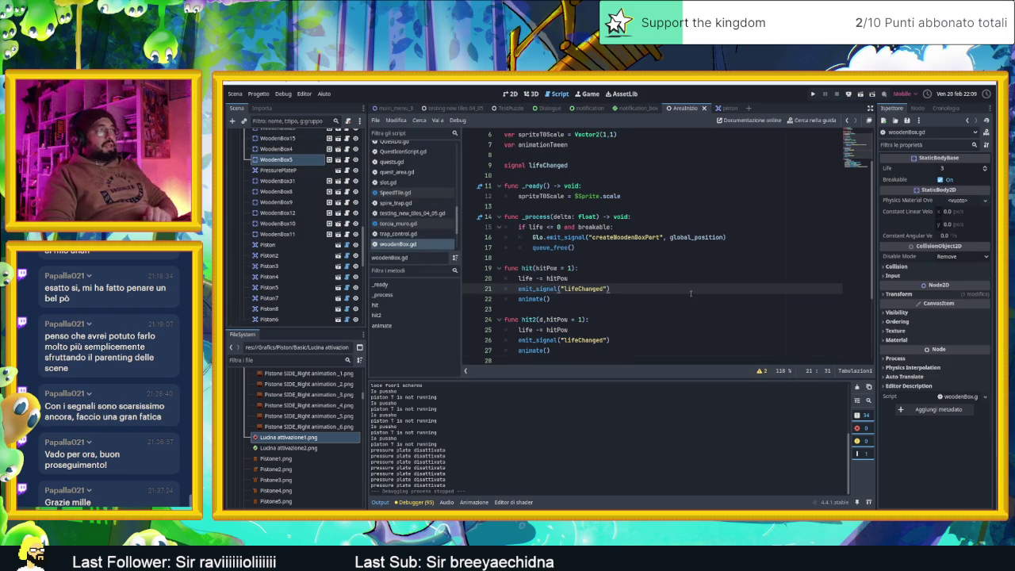
pyautogui.scroll(-3, 691, 293)
pyautogui.scroll(5, 691, 293)
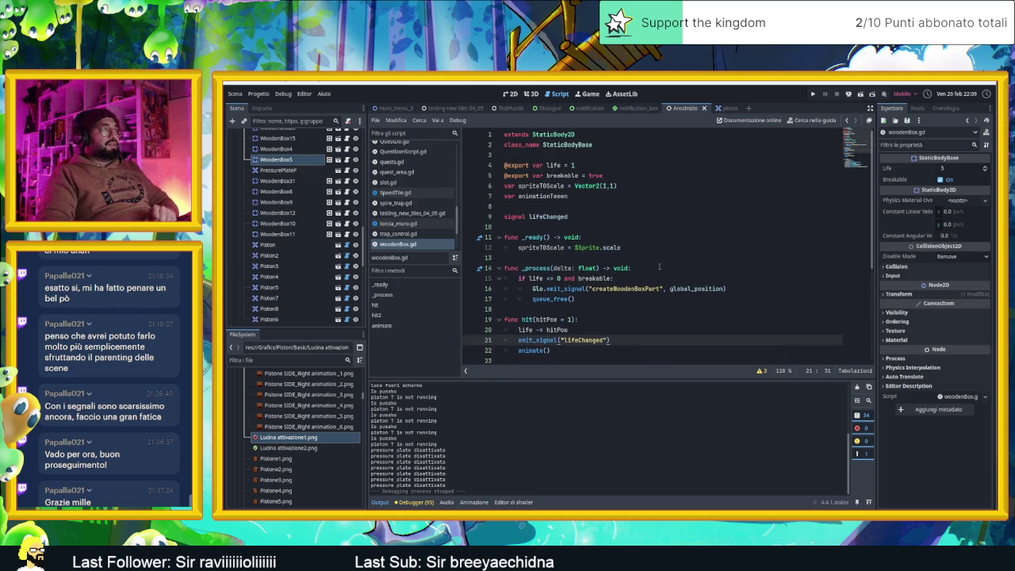
# Select the spriteT0Scale and animationTween declaration lines to copy them
pyautogui.click(595, 195)
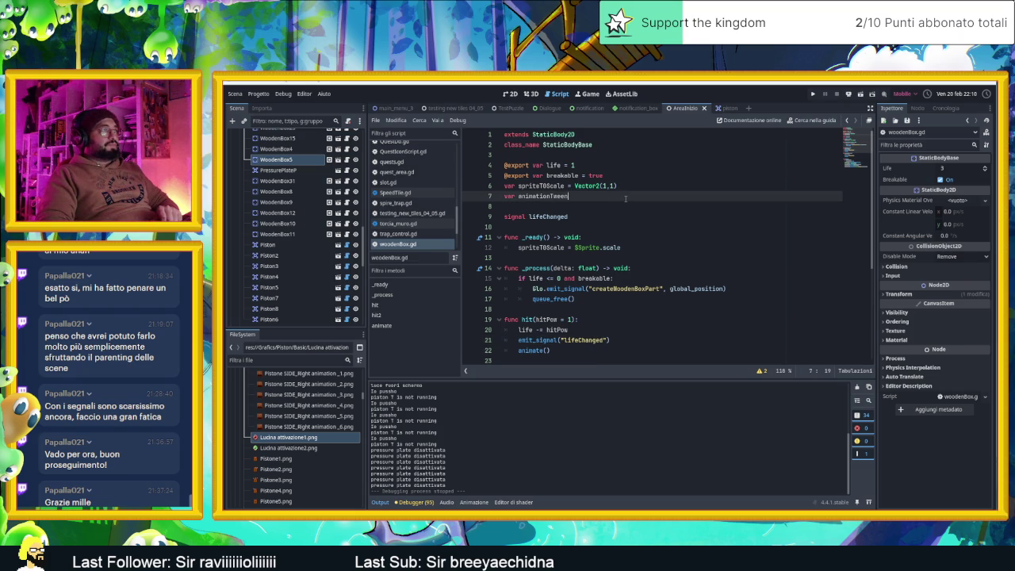
pyautogui.scroll(-5, 625, 198)
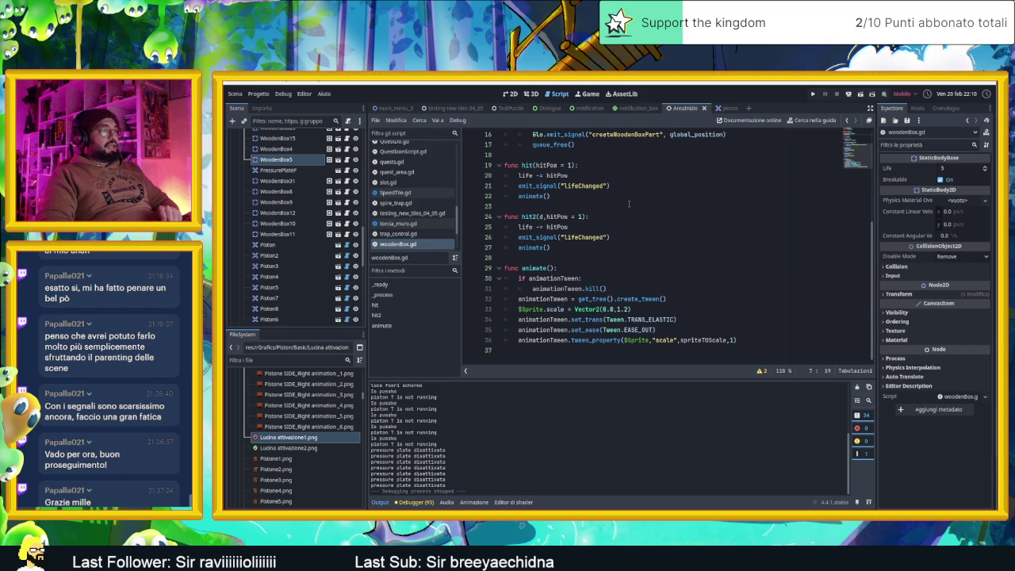
pyautogui.scroll(5, 633, 206)
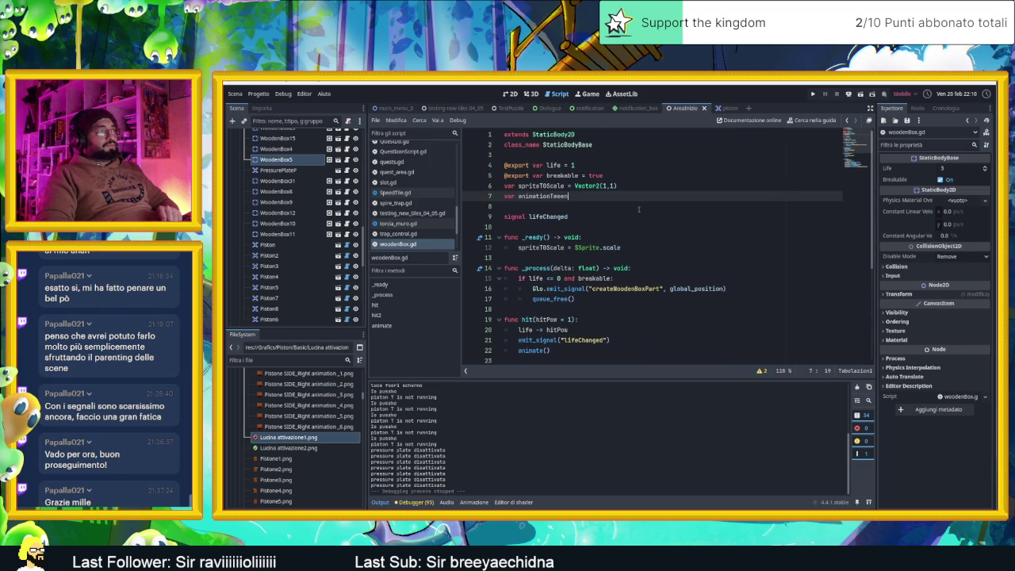
pyautogui.scroll(-1, 638, 209)
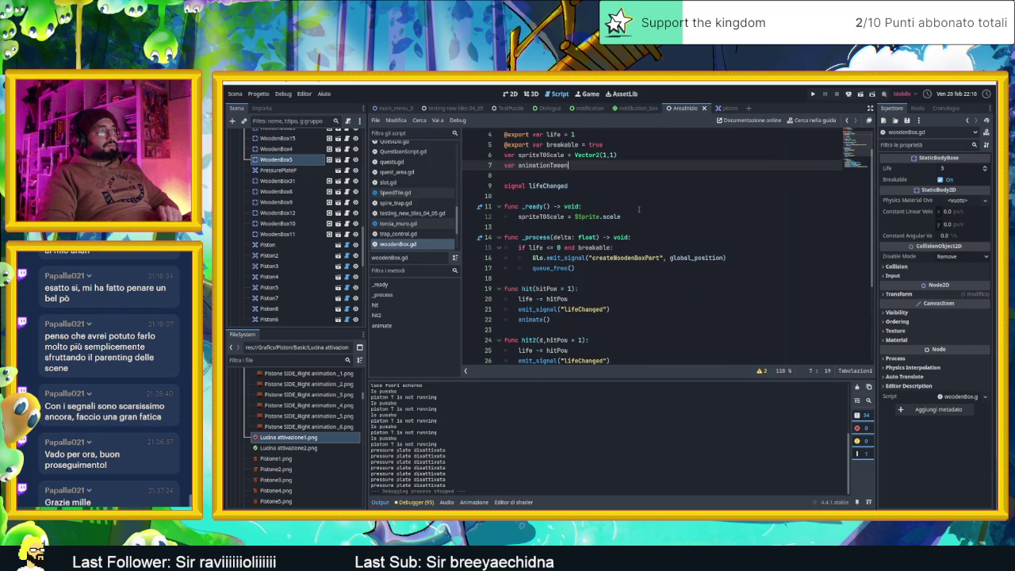
pyautogui.scroll(-2, 639, 209)
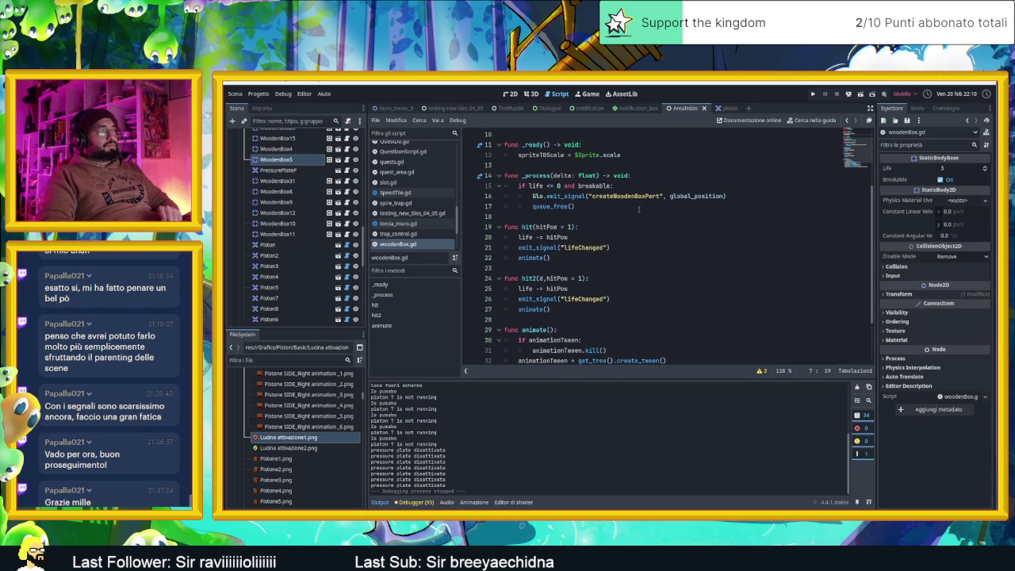
pyautogui.scroll(-2, 638, 209)
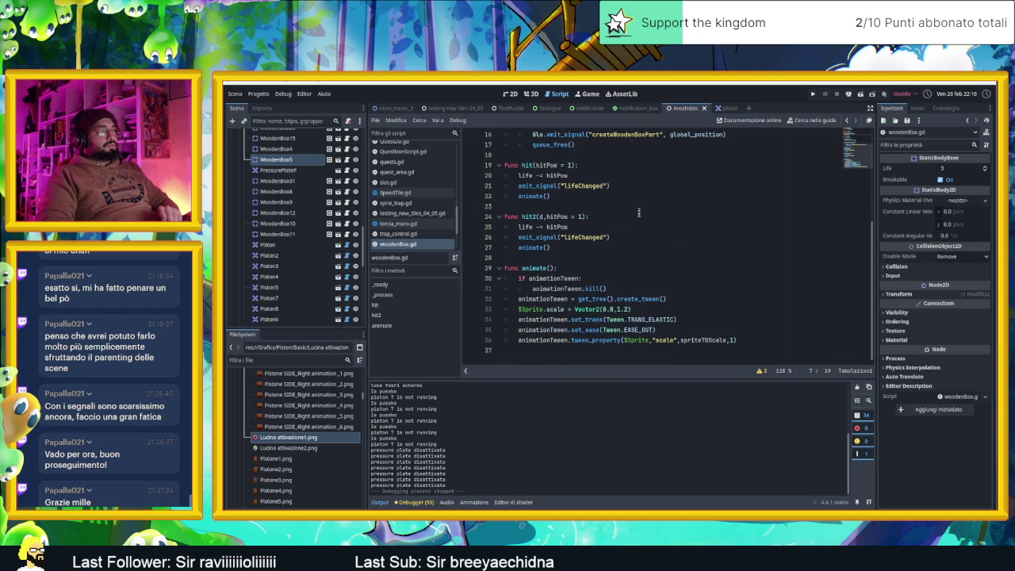
pyautogui.scroll(5, 758, 339)
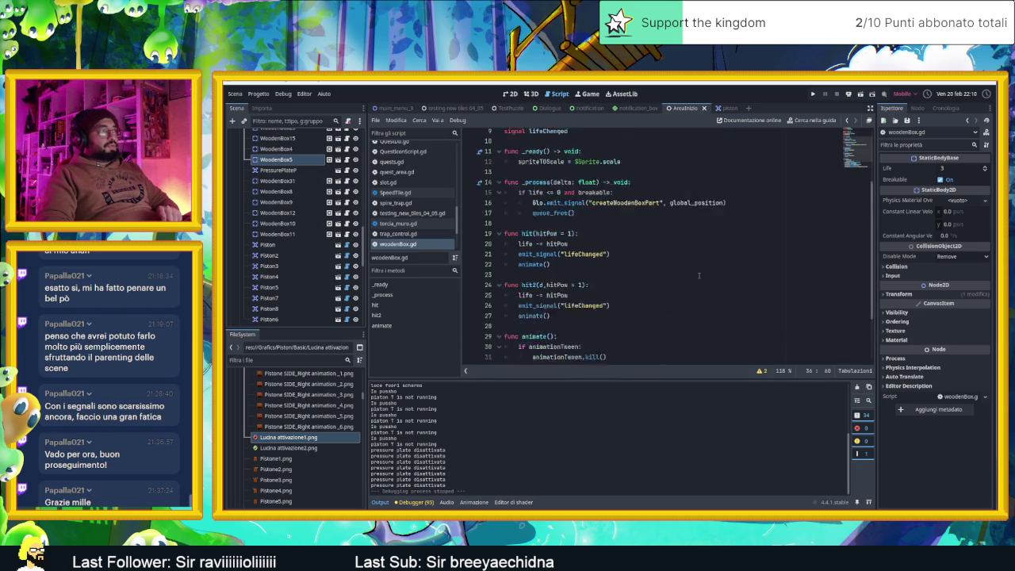
pyautogui.hotkey('shift', 'Up')
pyautogui.hotkey('shift', 'Home')
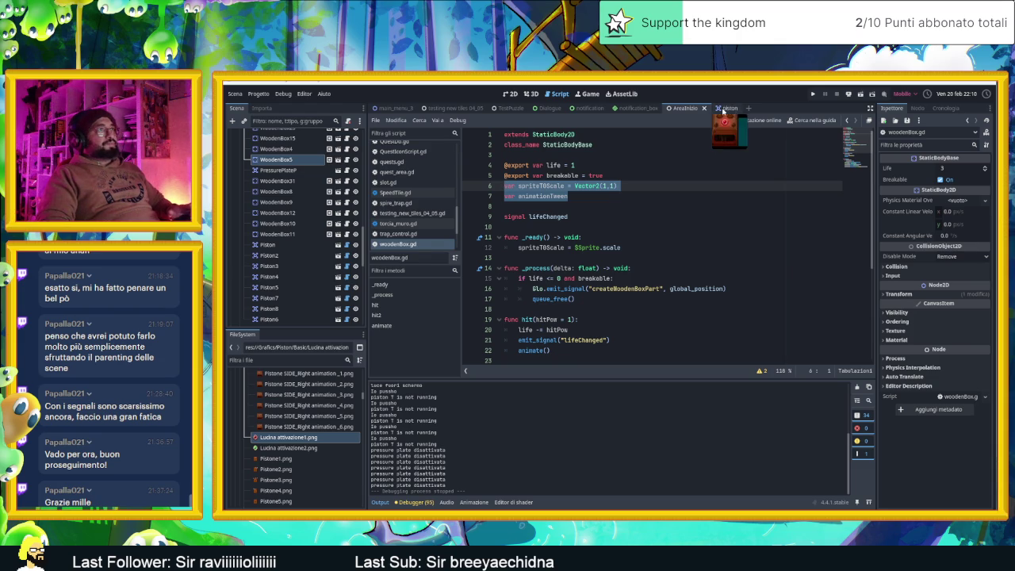
# In the piston scene, select the AnimatedSprite2D node
pyautogui.click(722, 108)
pyautogui.click(343, 138)
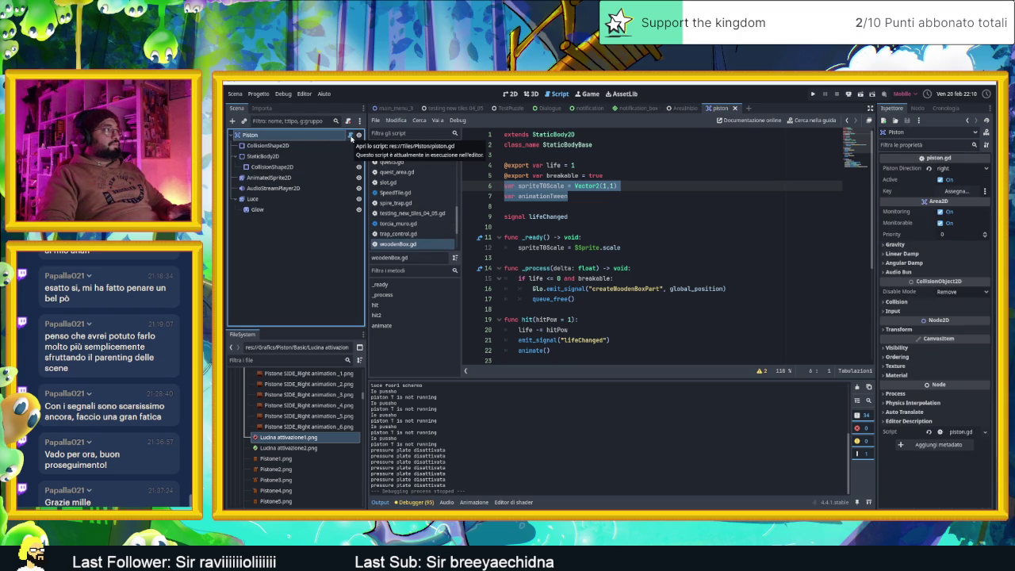
pyautogui.click(279, 178)
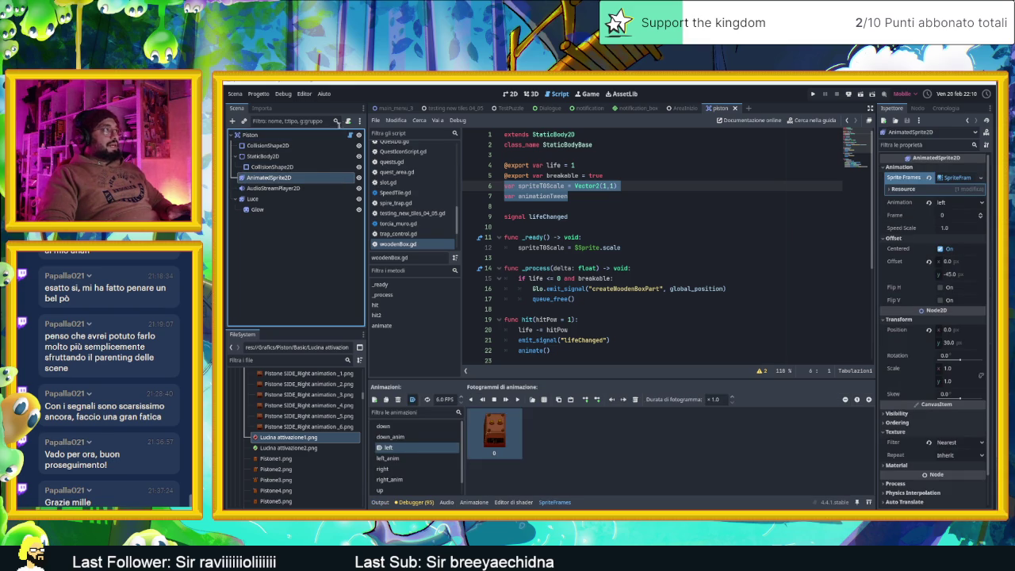
# Attach a new script named PistonAnimationScript.gd and start a line below extends
pyautogui.click(347, 121)
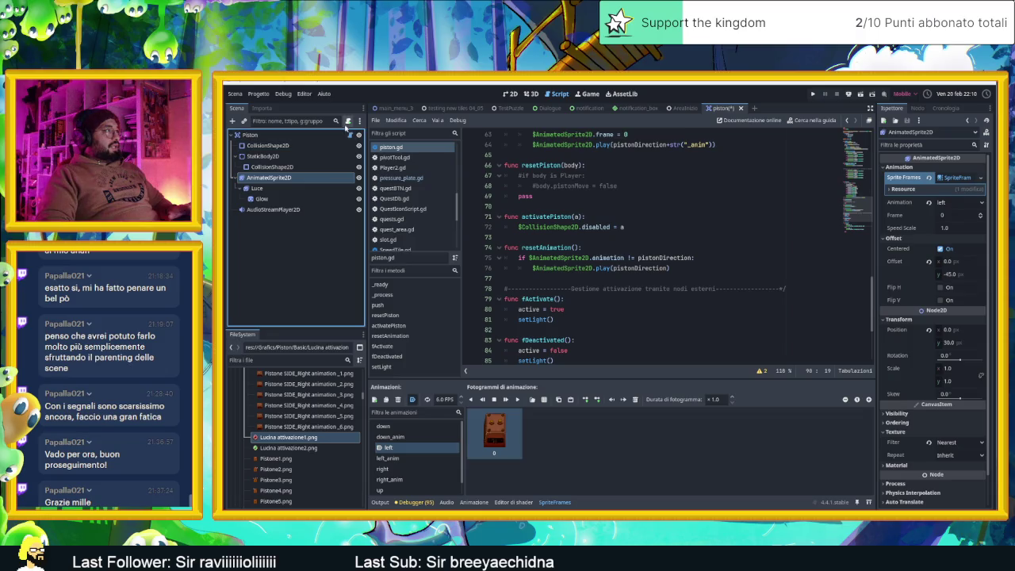
pyautogui.click(347, 122)
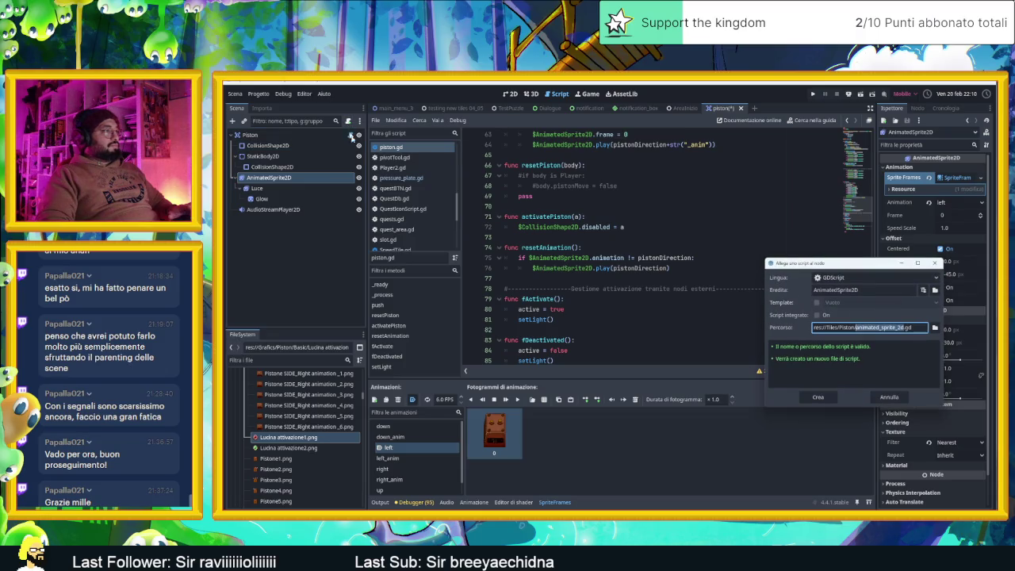
pyautogui.write('Piston')
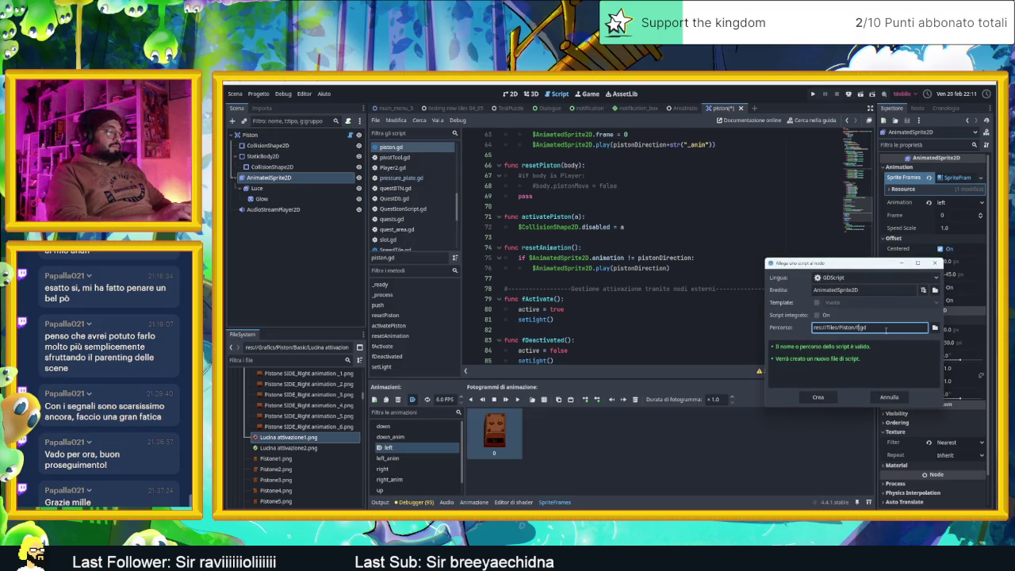
pyautogui.write('AnimationSc')
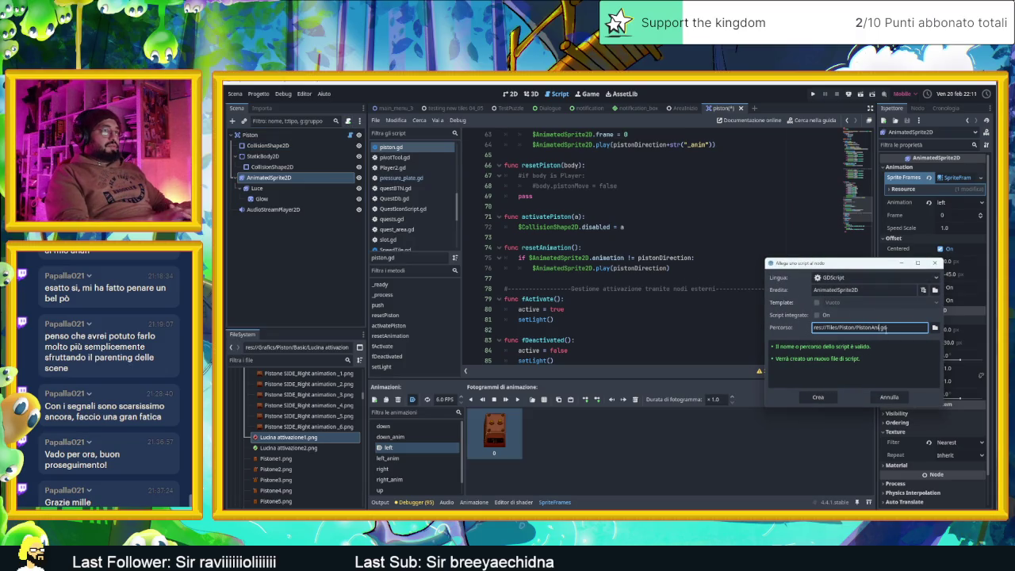
pyautogui.write('ript')
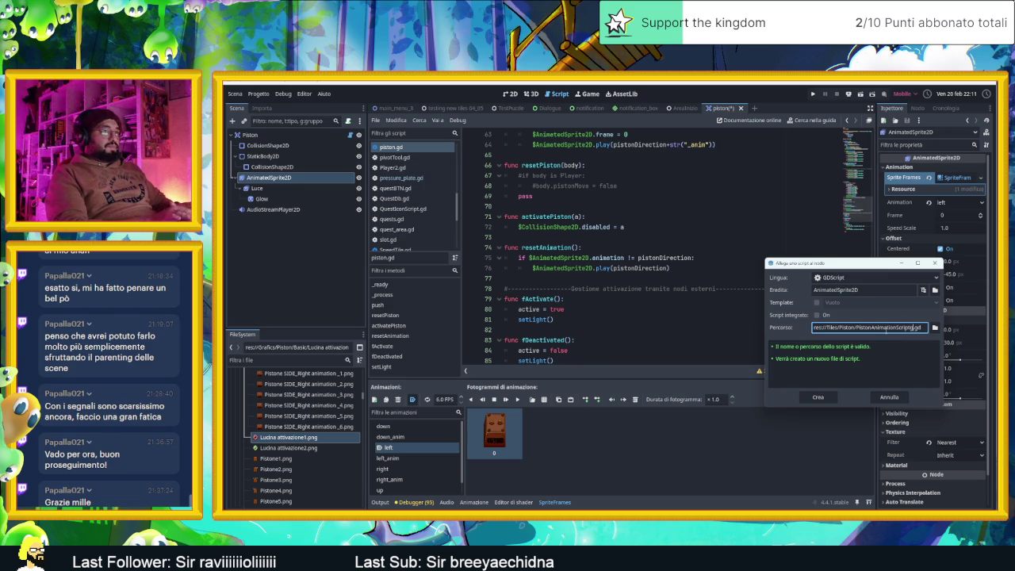
pyautogui.click(818, 397)
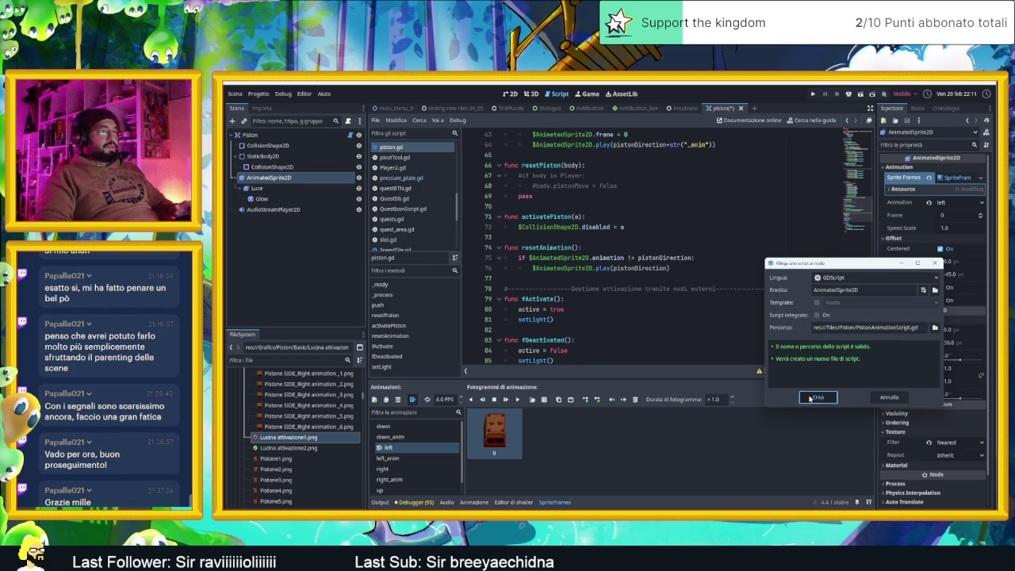
pyautogui.press('Down')
pyautogui.press('Return')
# Declare var spriteT0Scale = Vector2(1,1) and var animationTween in the new script
pyautogui.write('var spriteT0Scale = Vector2(1,1)')
pyautogui.press('Return')
pyautogui.write('var animationTween')
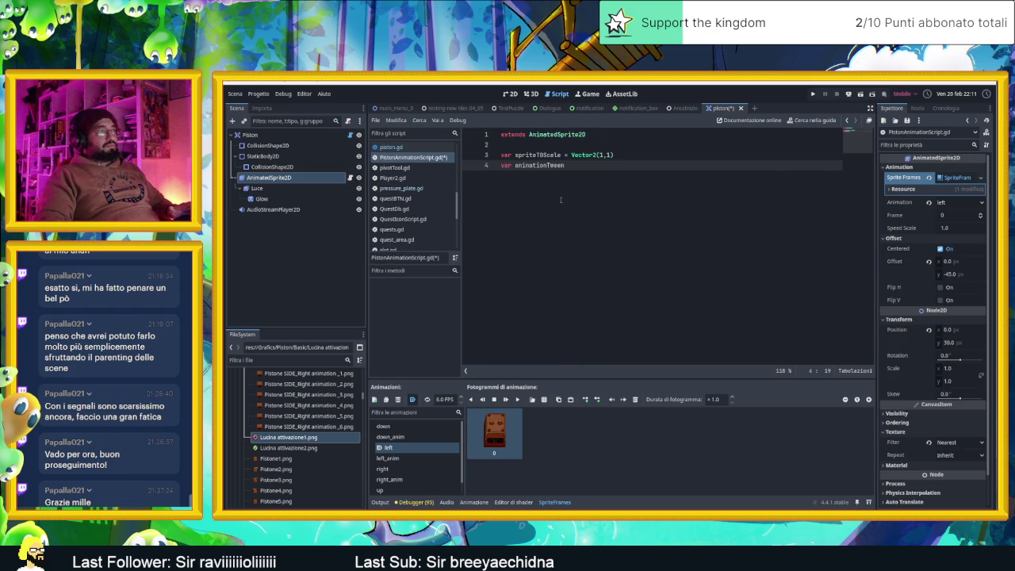
pyautogui.press('Return')
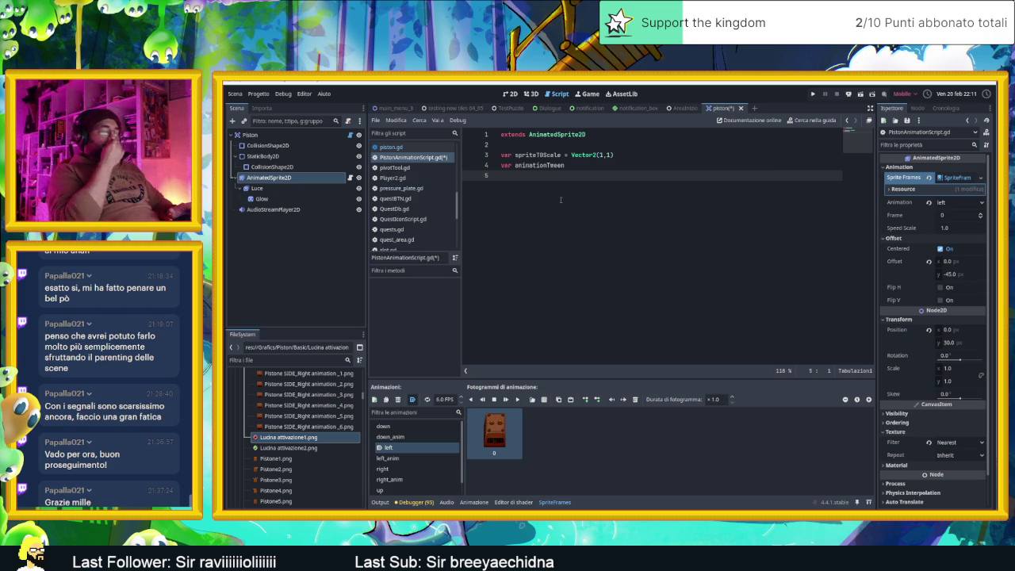
# Add a _ready() function via autocomplete and save the script
pyautogui.press('Return')
pyautogui.write('va')
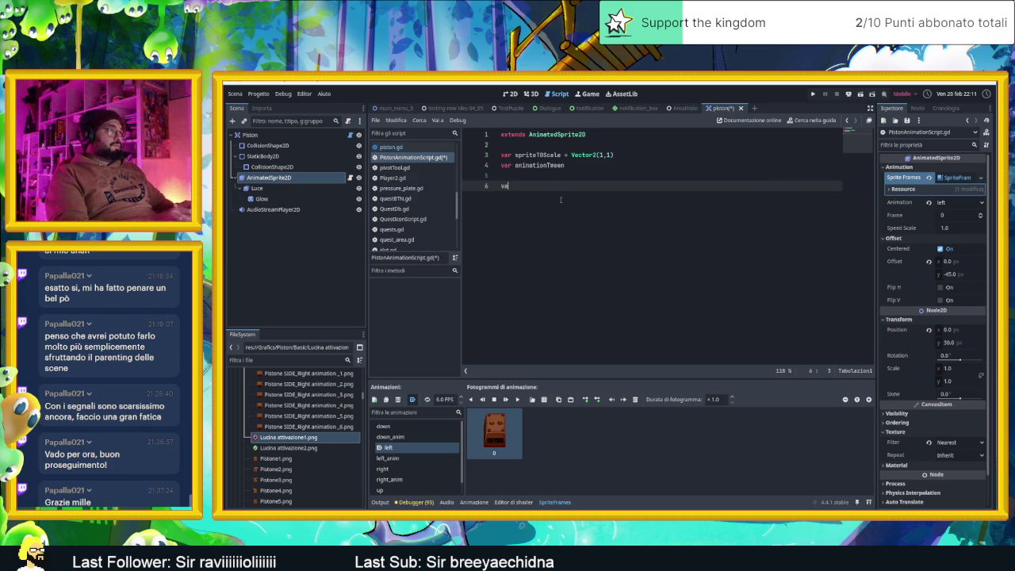
pyautogui.write('r func read')
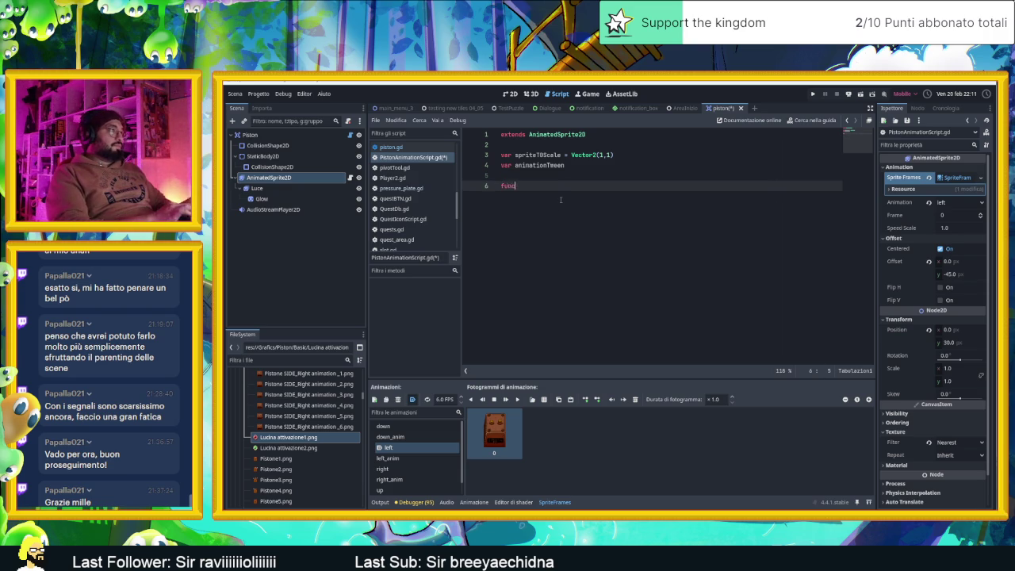
pyautogui.press('Return')
pyautogui.press('Return')
pyautogui.press('Return')
pyautogui.write('s')
pyautogui.hotkey('ctrl', 's')
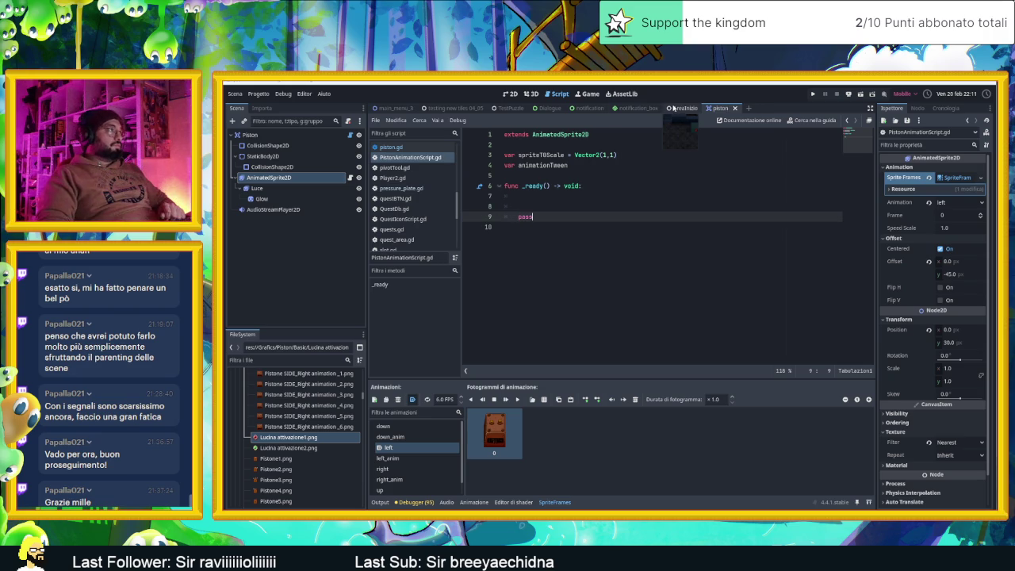
# Compare with piston.gd, then locate the sprite-scale assignment line in woodenBox.gd
pyautogui.click(390, 147)
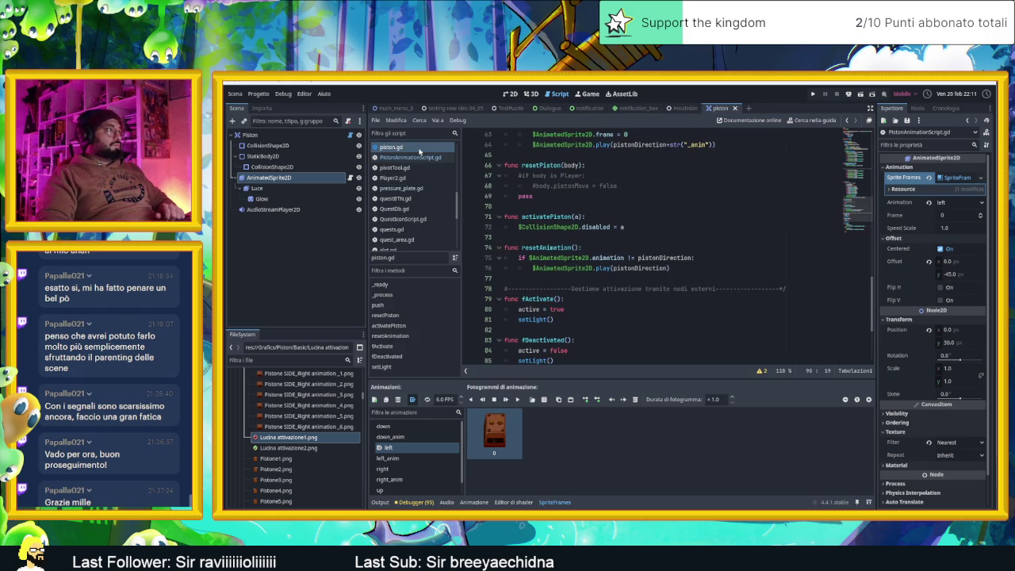
pyautogui.click(418, 158)
pyautogui.scroll(3, 417, 163)
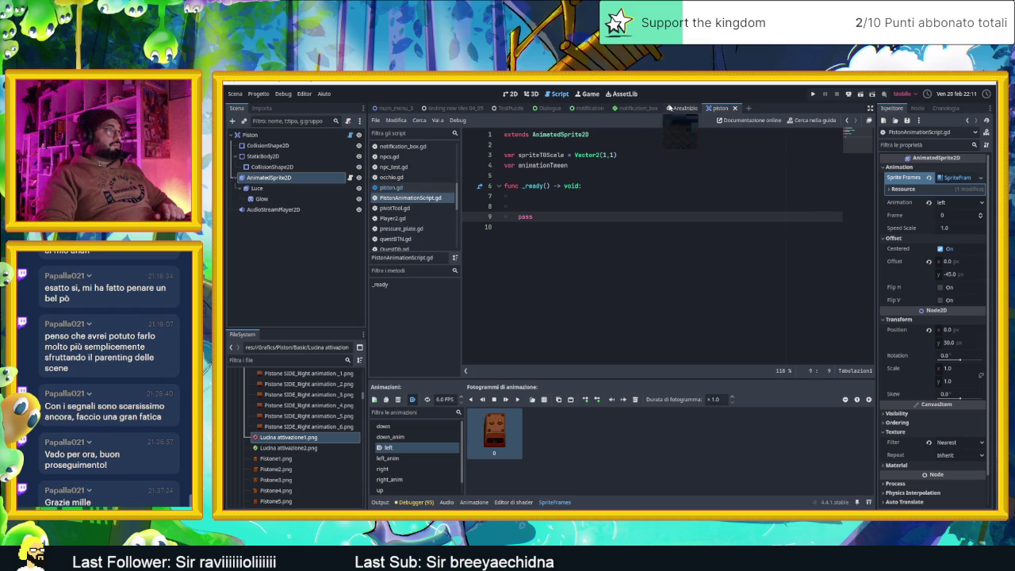
pyautogui.click(672, 109)
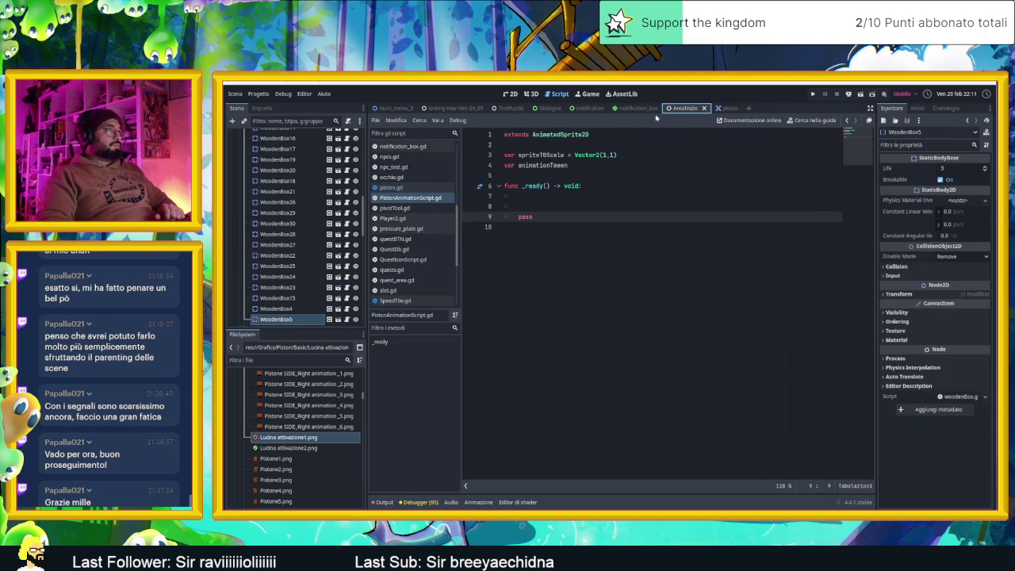
pyautogui.click(511, 93)
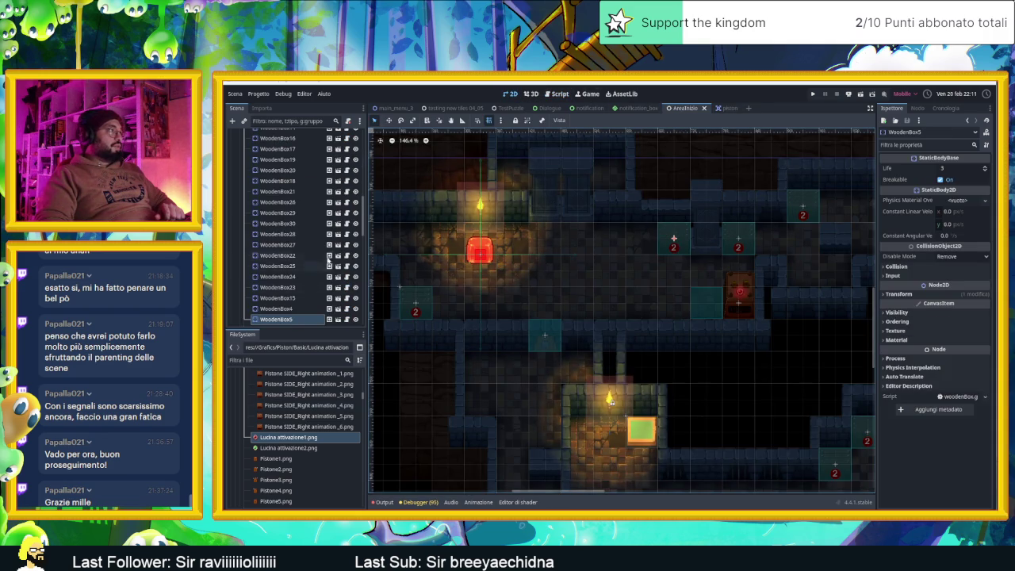
pyautogui.click(347, 318)
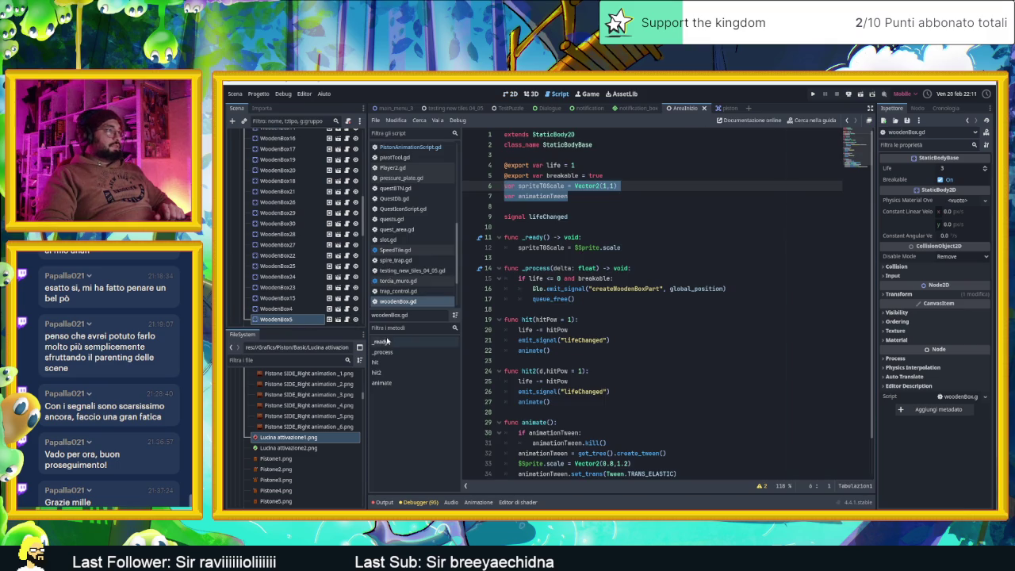
pyautogui.click(628, 248)
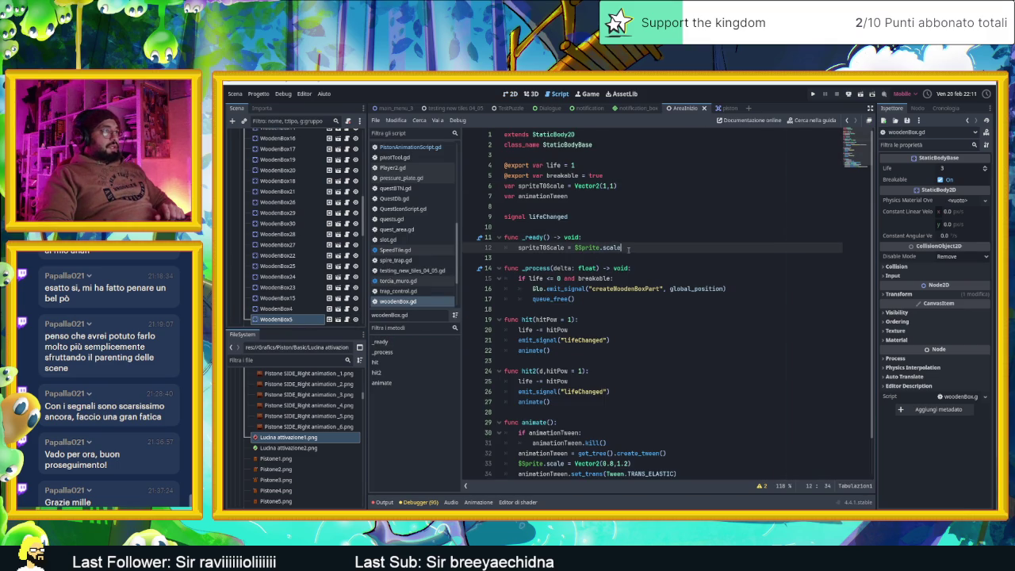
# Paste the scale assignment into _ready() of PistonAnimationScript.gd and delete its pass line
pyautogui.click(724, 108)
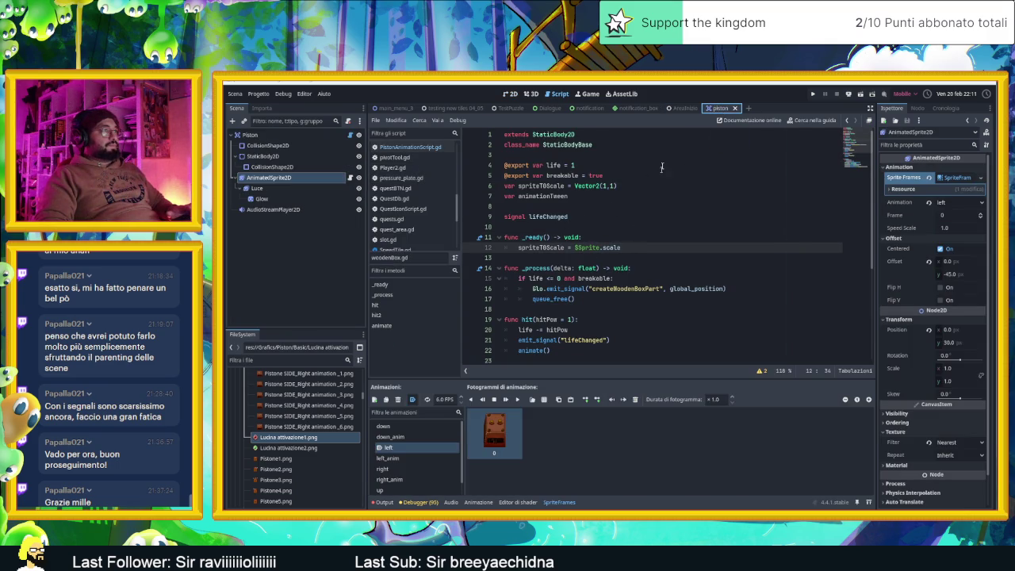
pyautogui.click(349, 178)
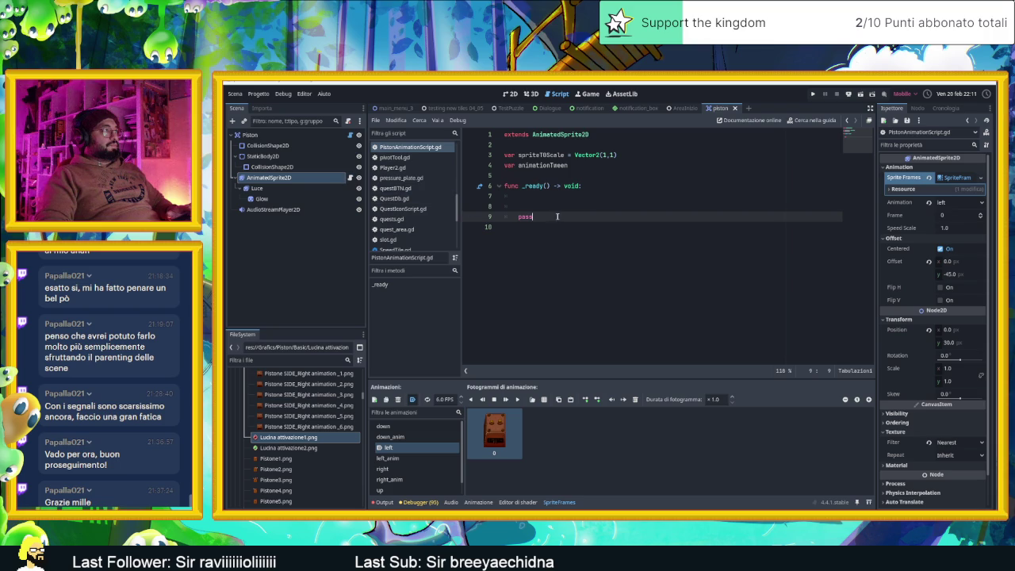
pyautogui.click(545, 200)
pyautogui.write('spriteTOScale = $Sprite.scale')
pyautogui.press('Up')
pyautogui.press('Home')
pyautogui.click(559, 227)
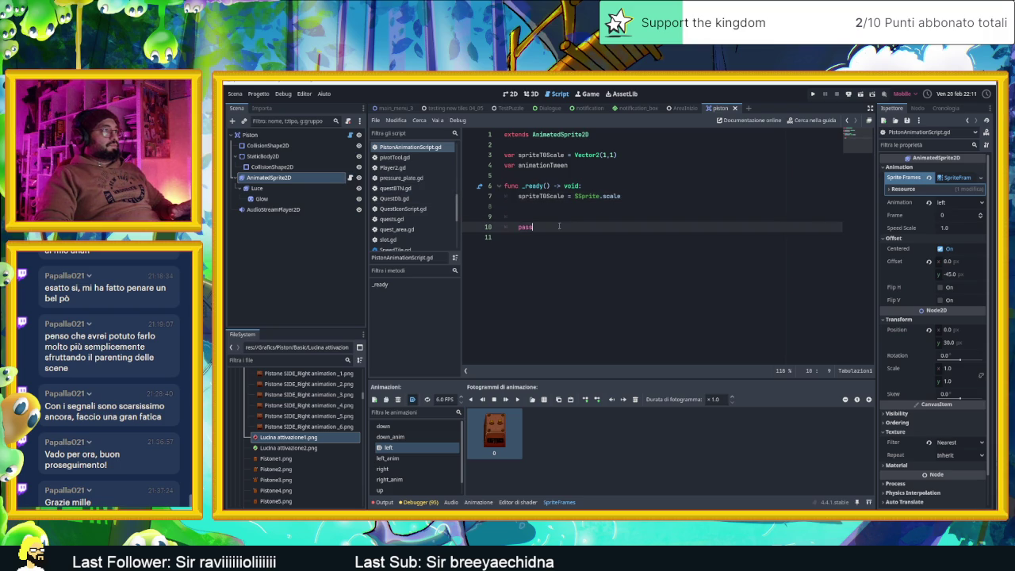
pyautogui.press('BackSpace')
pyautogui.press('BackSpace')
pyautogui.press('BackSpace')
pyautogui.press('Down')
# Change $Sprite.scale to scale in the assignment and add a trailing blank line
pyautogui.click(531, 207)
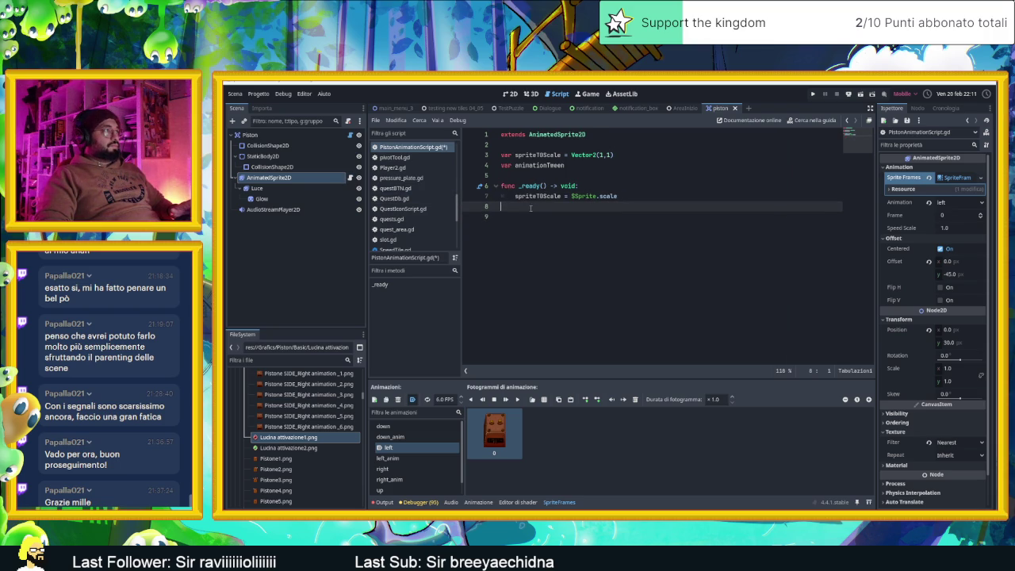
pyautogui.doubleClick(584, 196)
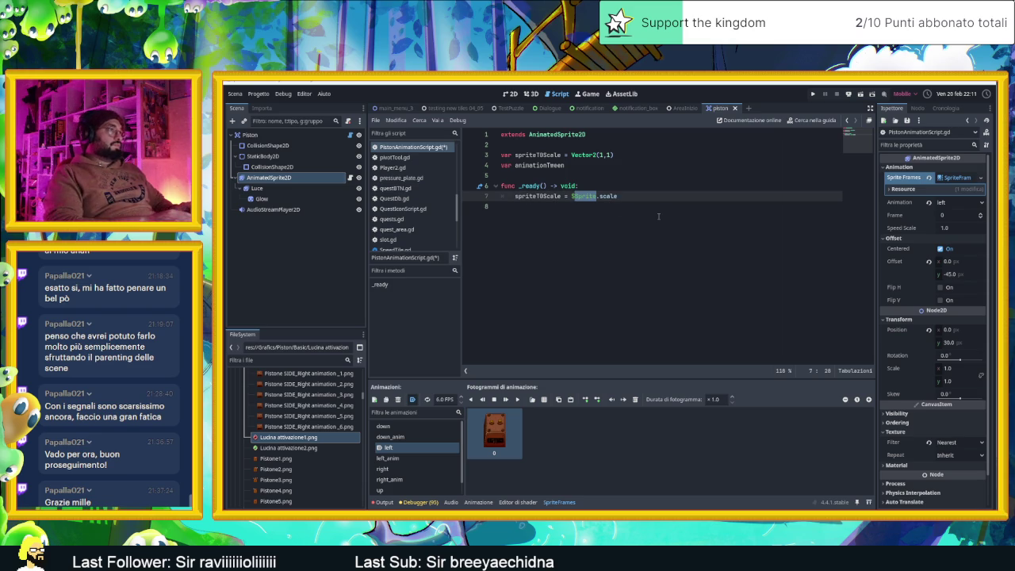
pyautogui.press('BackSpace')
pyautogui.press('Delete')
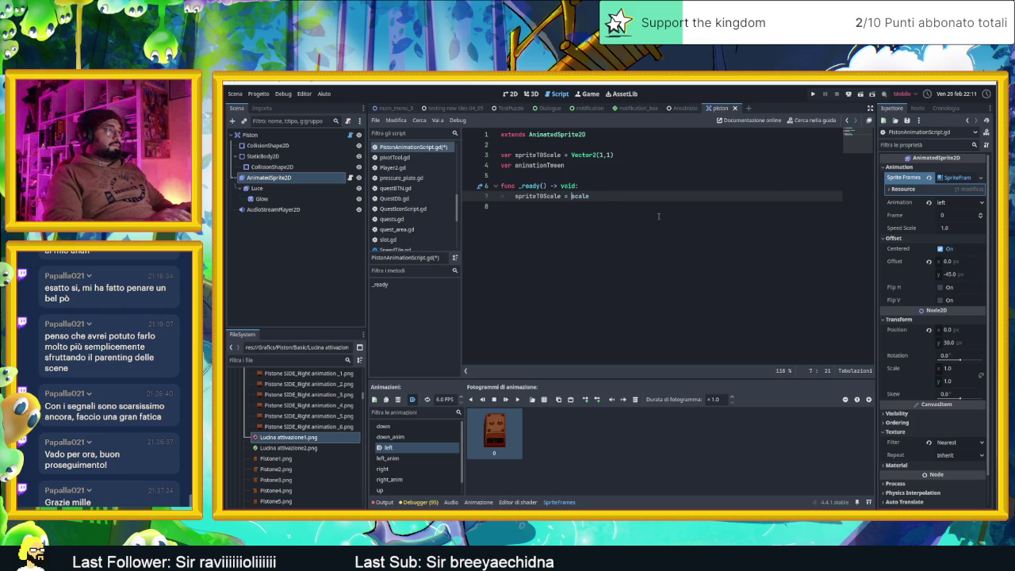
pyautogui.click(617, 219)
pyautogui.press('Return')
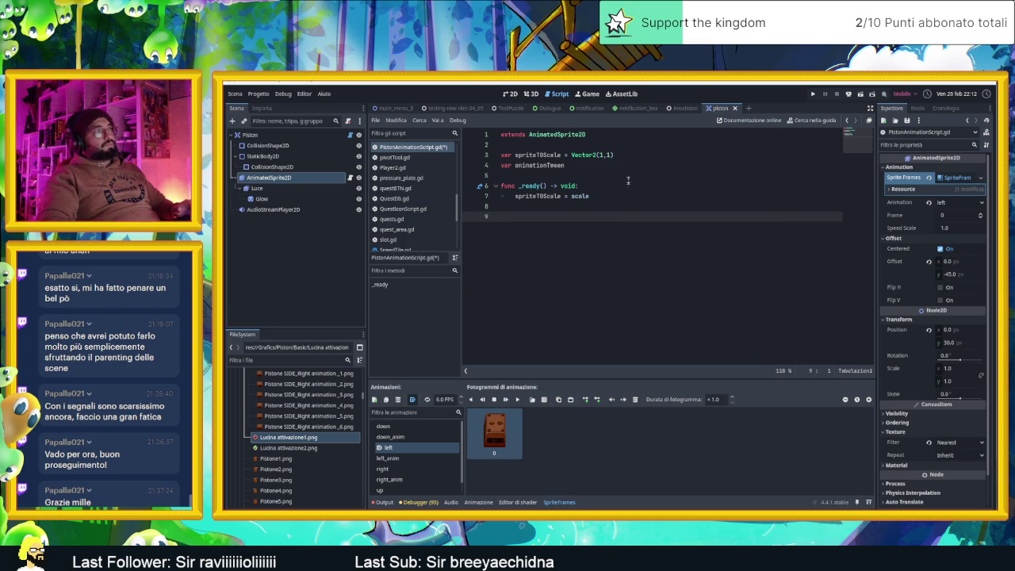
# Clear the error messages from the Output log
pyautogui.click(384, 502)
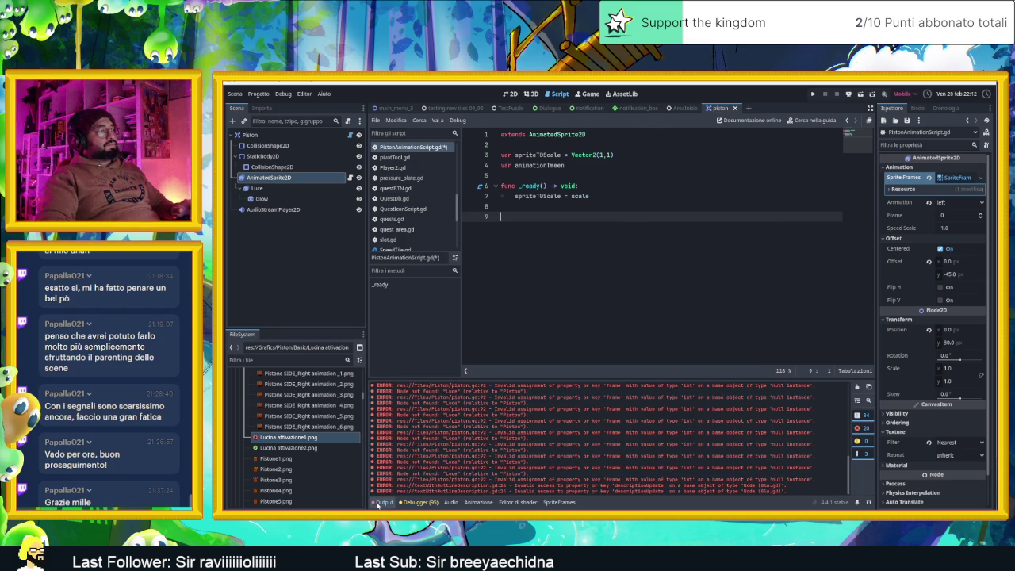
pyautogui.click(856, 389)
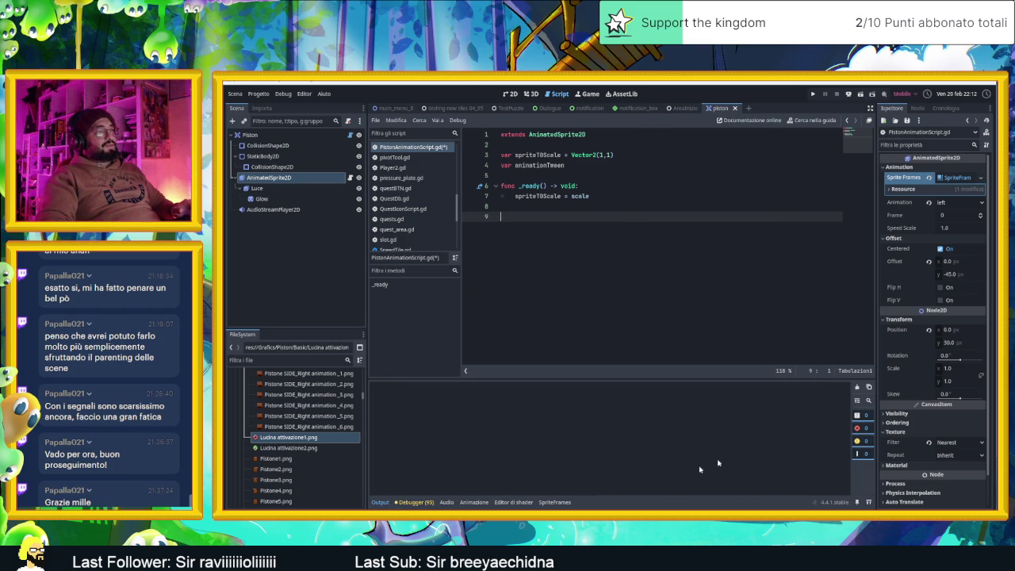
pyautogui.click(555, 502)
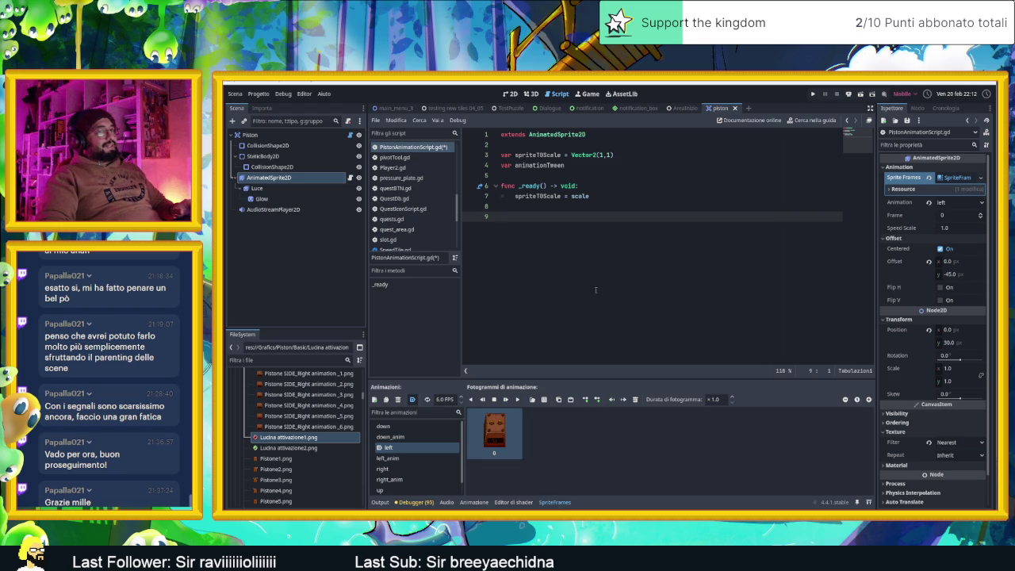
# Copy animate() from woodenBox.gd into PistonAnimationScript.gd, then open piston.gd
pyautogui.click(674, 109)
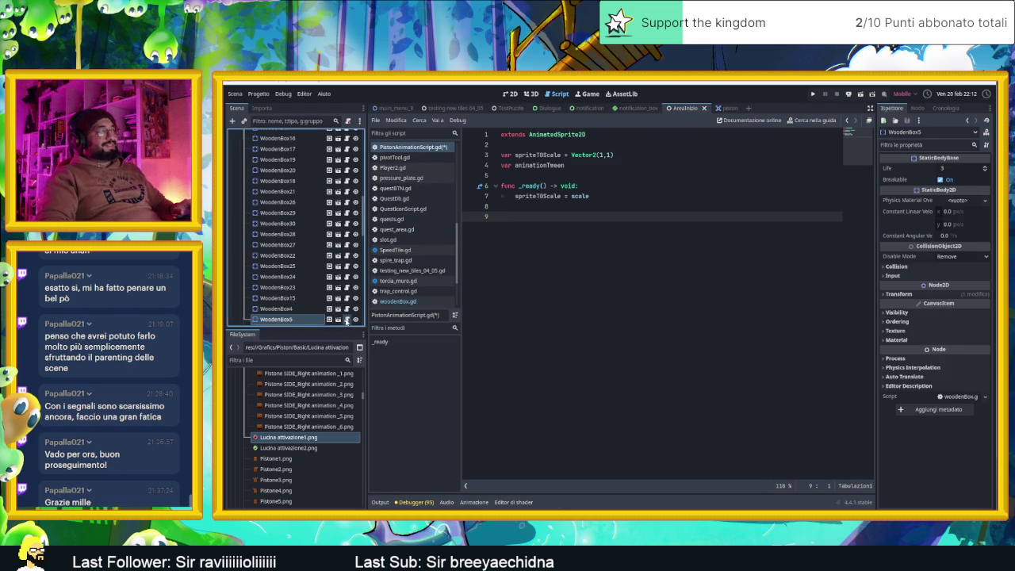
pyautogui.click(347, 318)
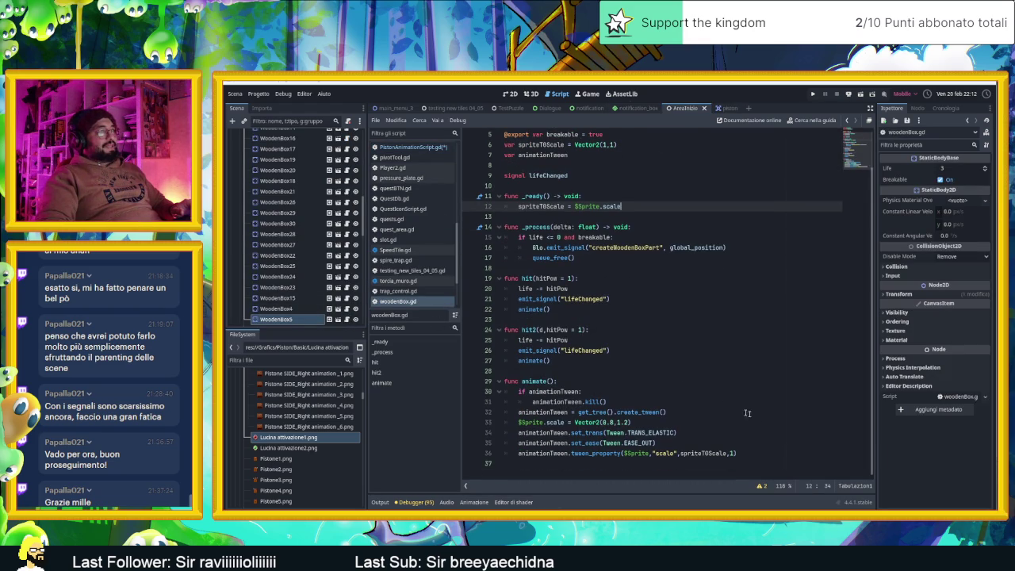
pyautogui.moveTo(757, 458); pyautogui.dragTo(503, 382)
pyautogui.hotkey('ctrl', 'c')
pyautogui.click(721, 109)
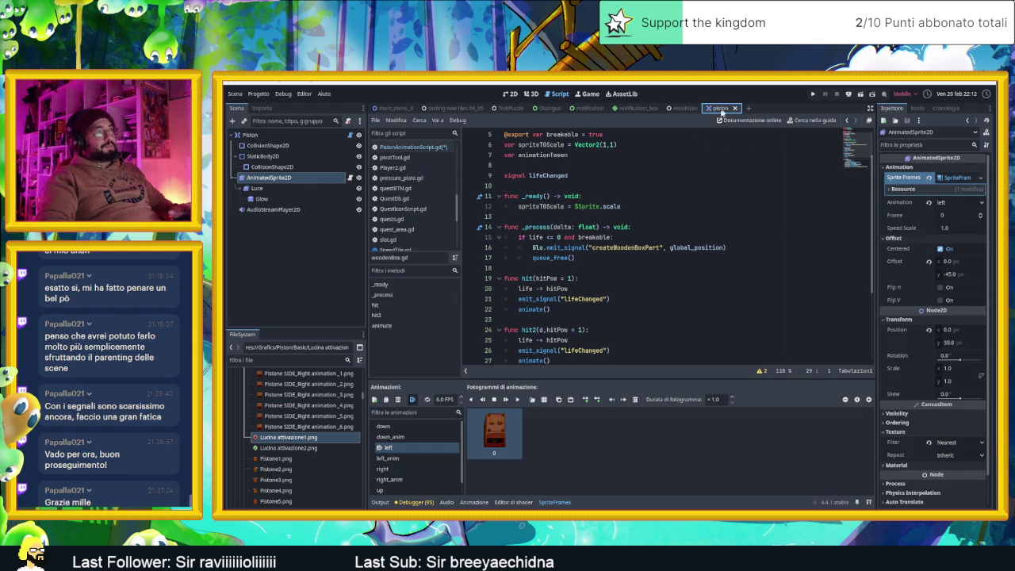
pyautogui.click(350, 178)
pyautogui.hotkey('ctrl', 'v')
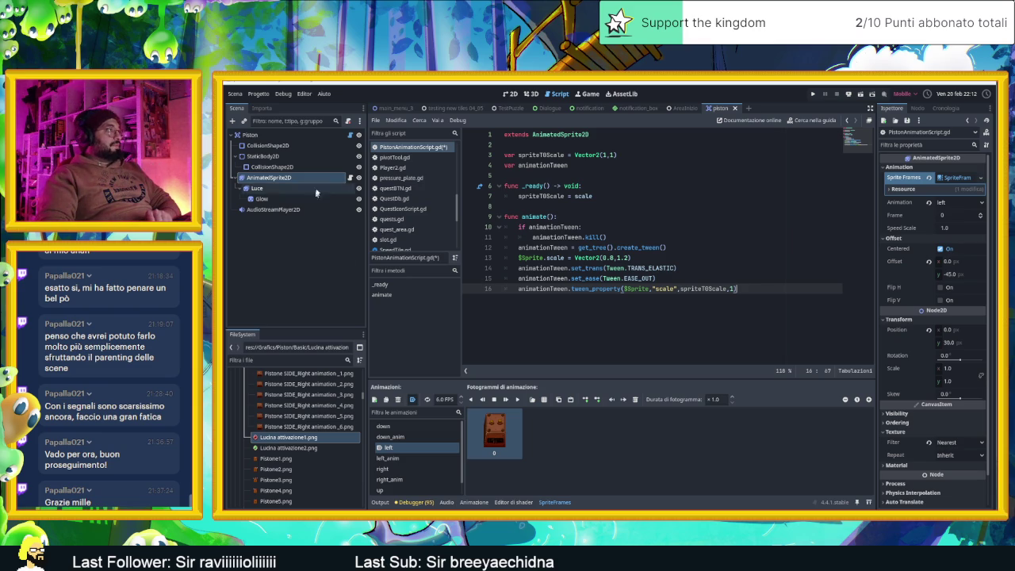
pyautogui.click(351, 136)
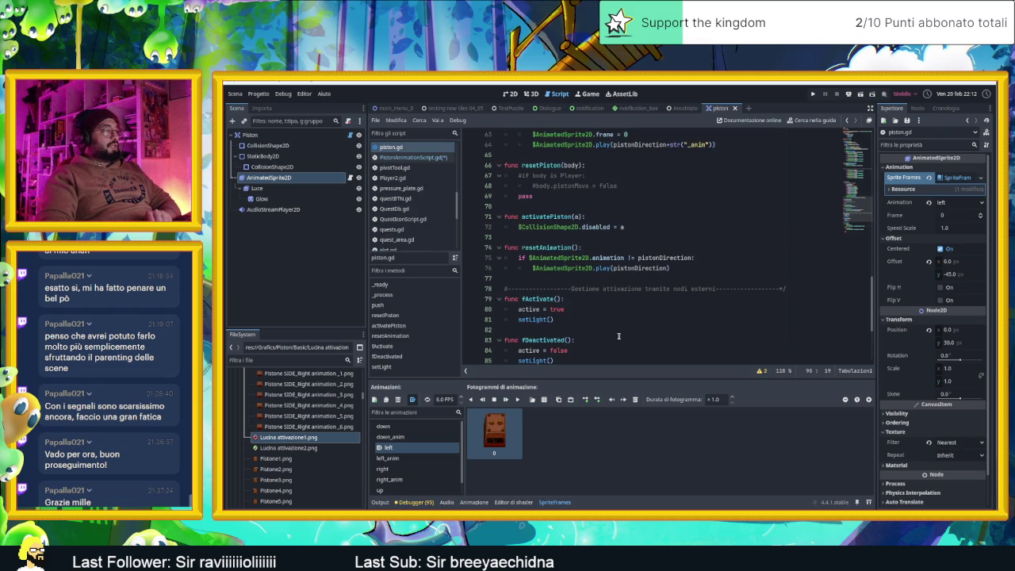
pyautogui.scroll(-4, 619, 336)
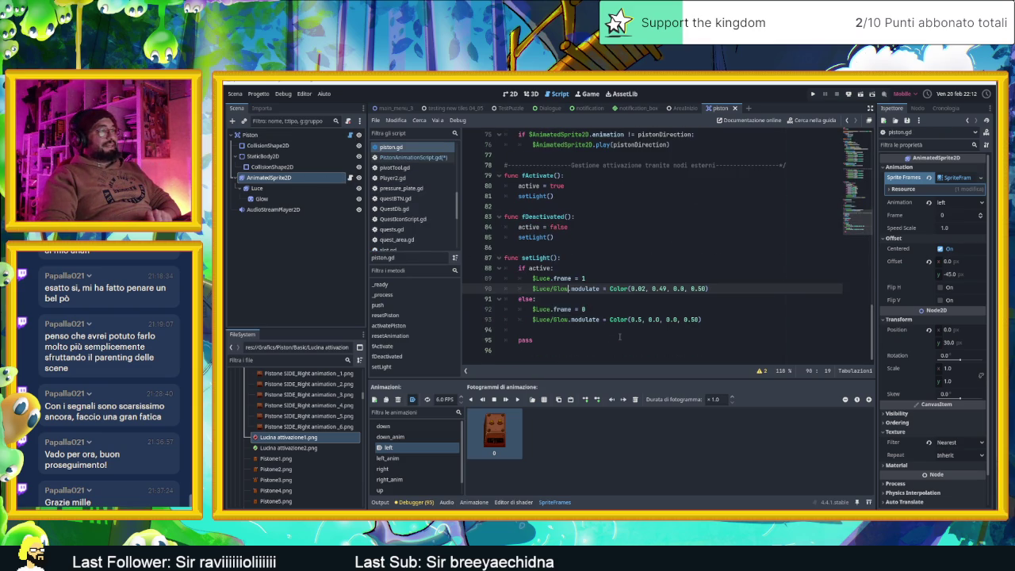
pyautogui.click(544, 279)
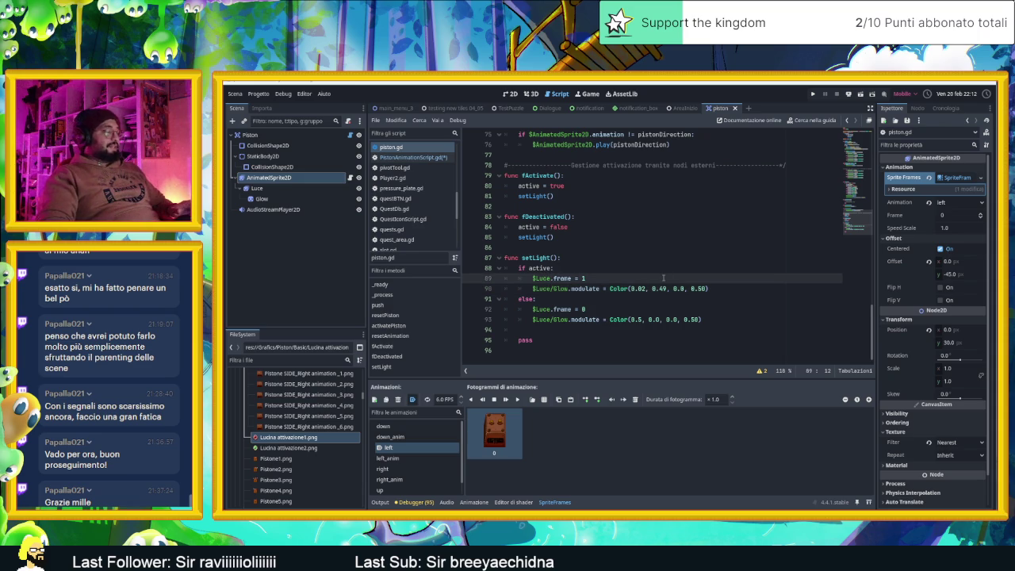
pyautogui.scroll(10, 656, 273)
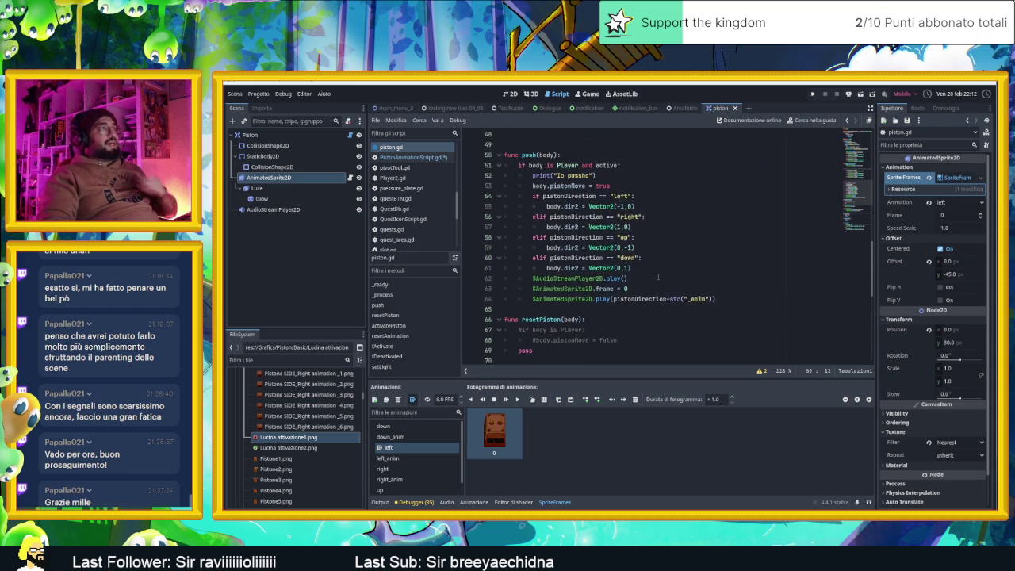
pyautogui.scroll(3, 657, 276)
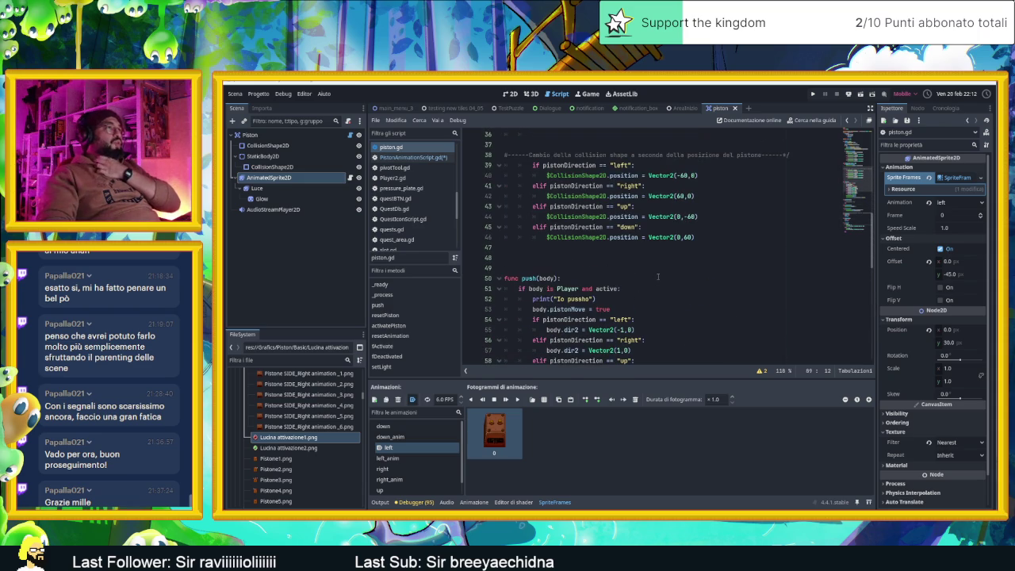
pyautogui.scroll(-6, 657, 276)
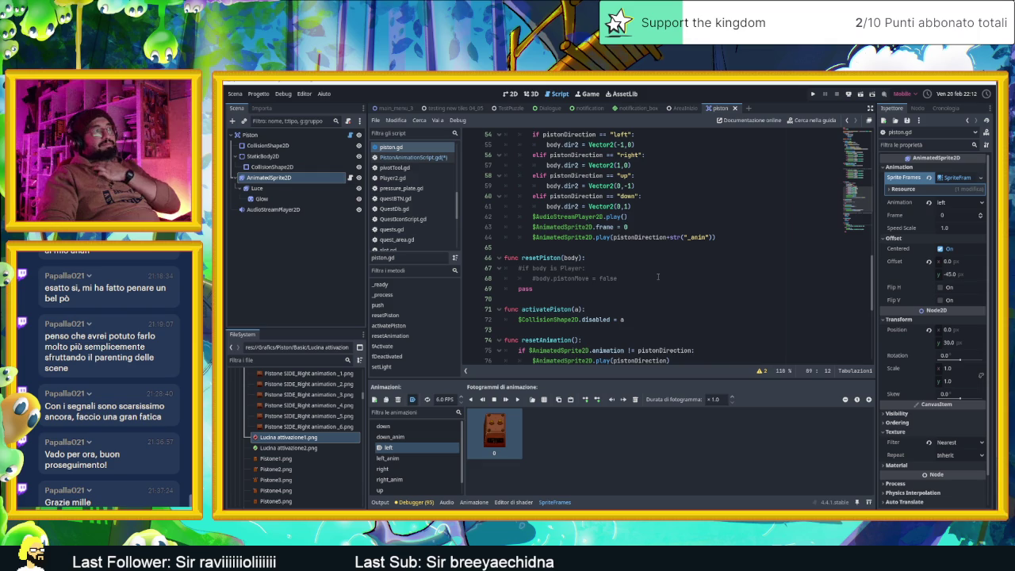
pyautogui.scroll(15, 657, 276)
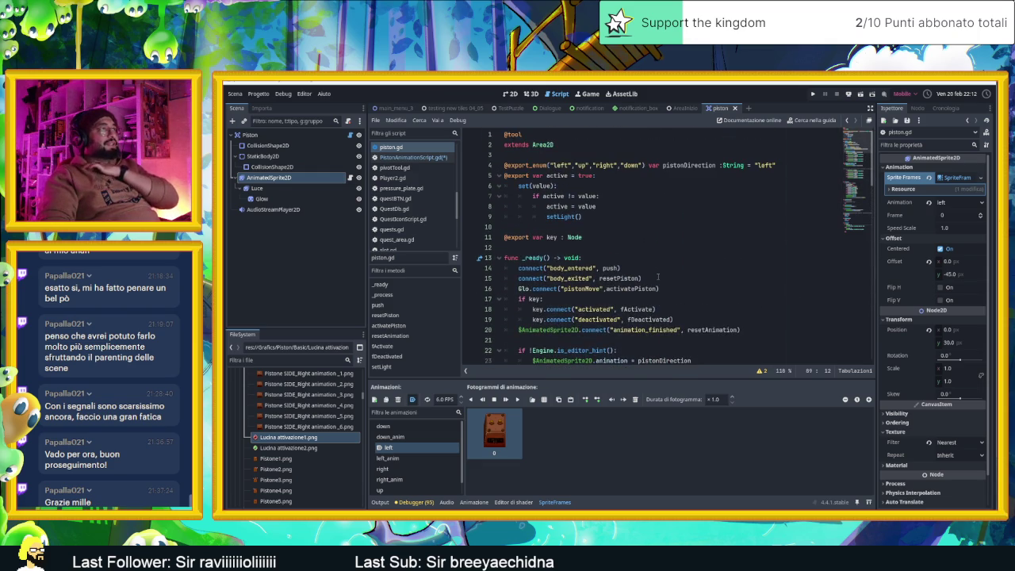
pyautogui.scroll(-1, 657, 276)
pyautogui.scroll(-20, 658, 276)
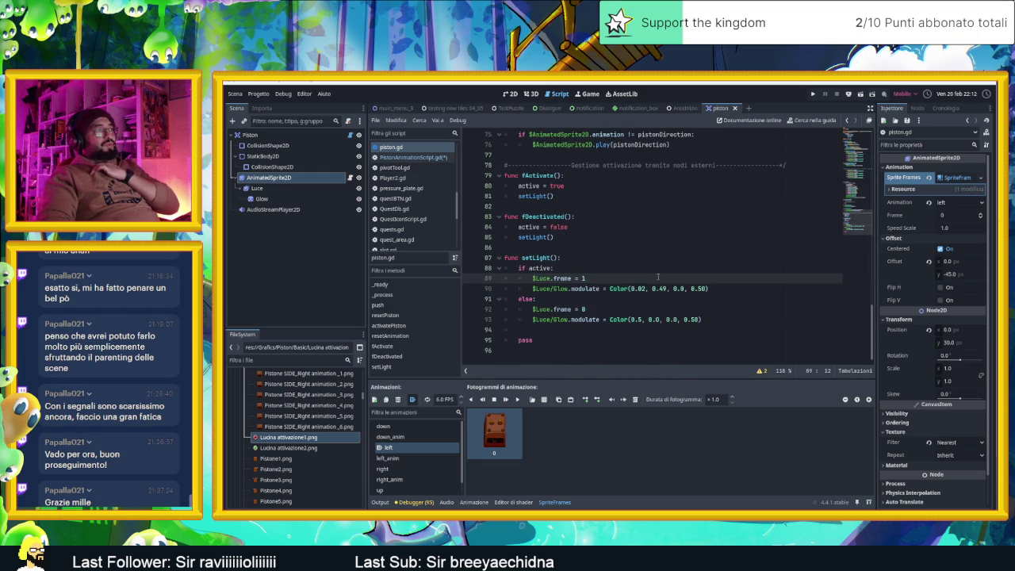
pyautogui.doubleClick(543, 279)
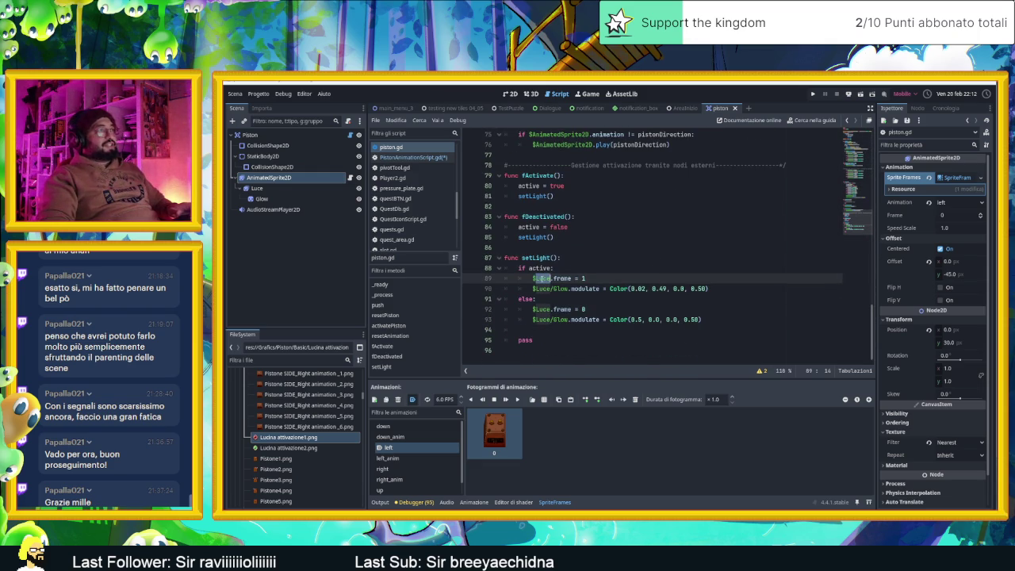
# Point the Luce and Glow references on lines 90 and 92 to $AnimatedSprite2D/Luce paths
pyautogui.write('AnimatedSprite2D/Luce')
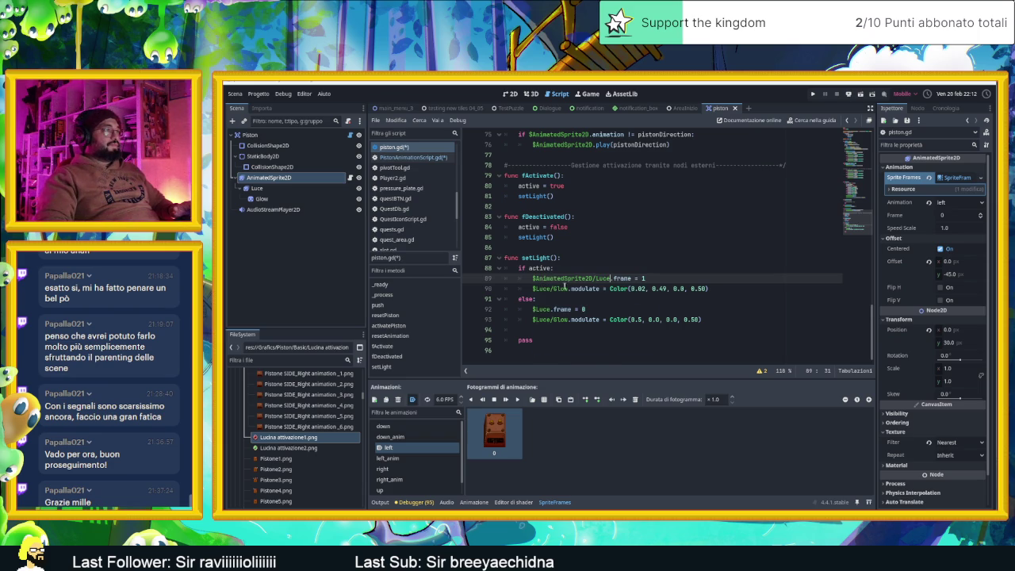
pyautogui.click(543, 309)
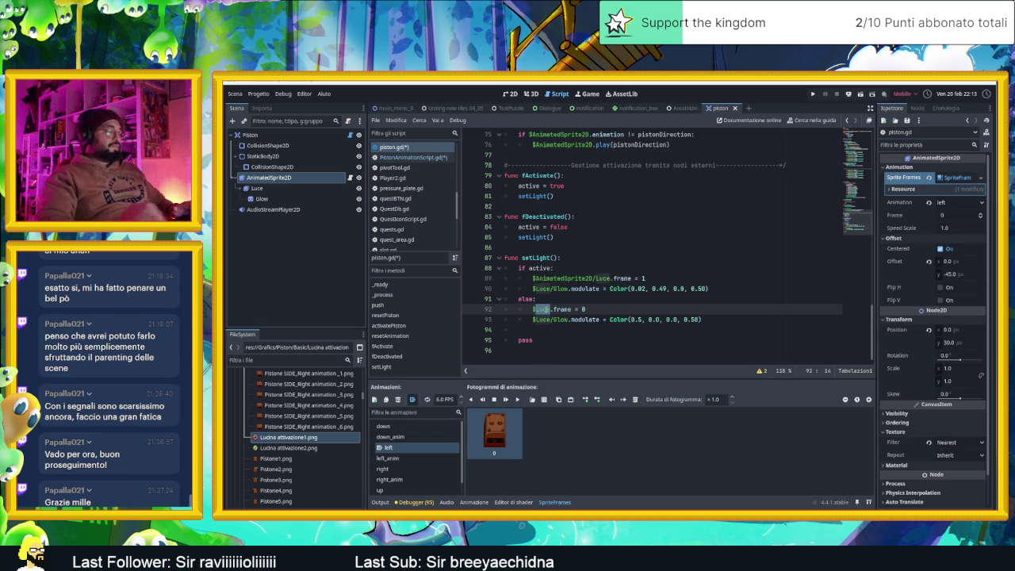
pyautogui.doubleClick(543, 309)
pyautogui.write('AnimatedSprite2D/Luce')
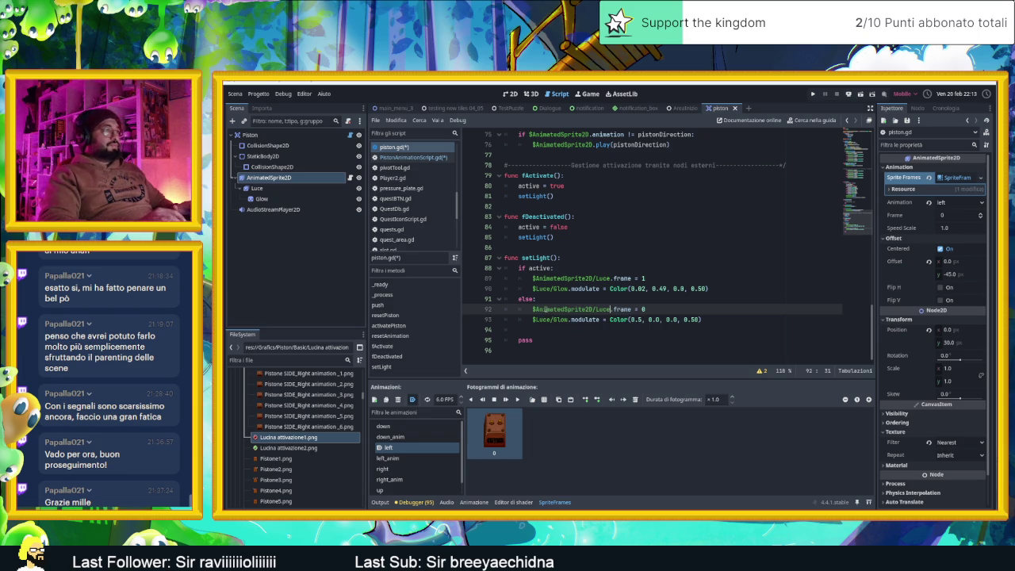
pyautogui.moveTo(568, 290); pyautogui.dragTo(541, 289)
pyautogui.write('Glo')
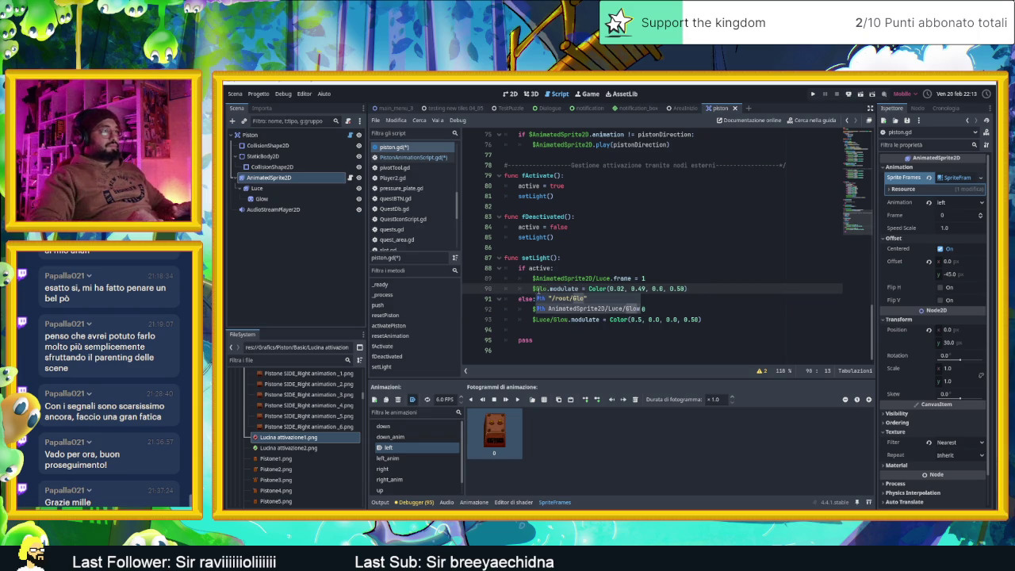
pyautogui.click(563, 309)
# Replace the Glow path on line 93 with $AnimatedSprite2D/Luce/Glow
pyautogui.click(552, 319)
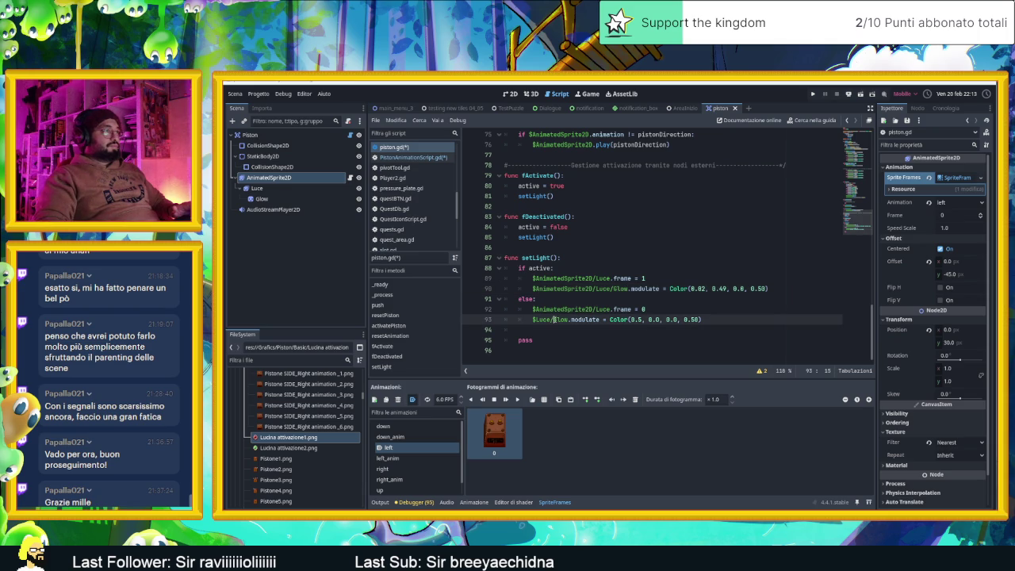
pyautogui.doubleClick(561, 319)
pyautogui.press('BackSpace')
pyautogui.press('BackSpace')
pyautogui.press('BackSpace')
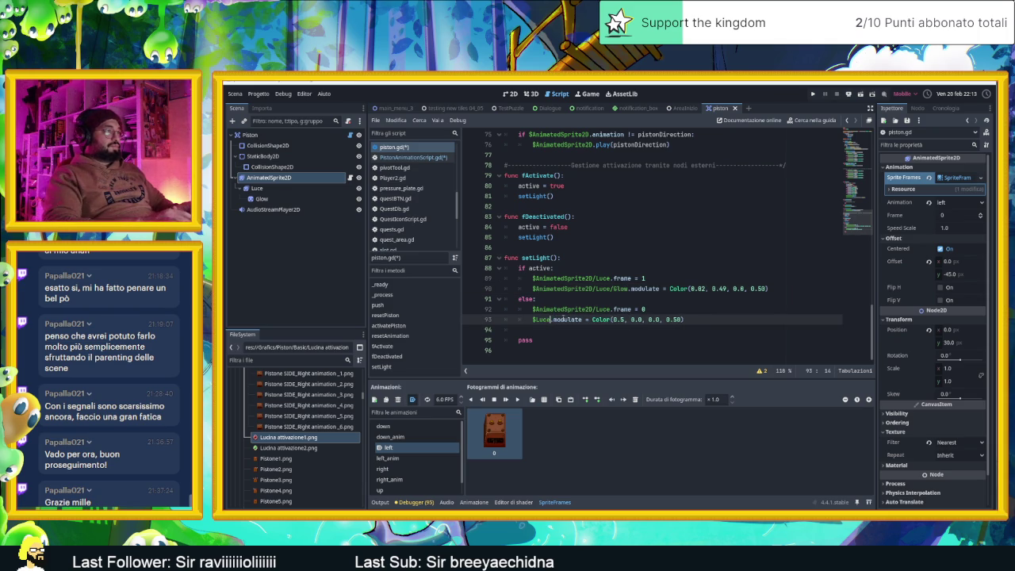
pyautogui.press('BackSpace')
pyautogui.press('BackSpace')
pyautogui.write('Glo')
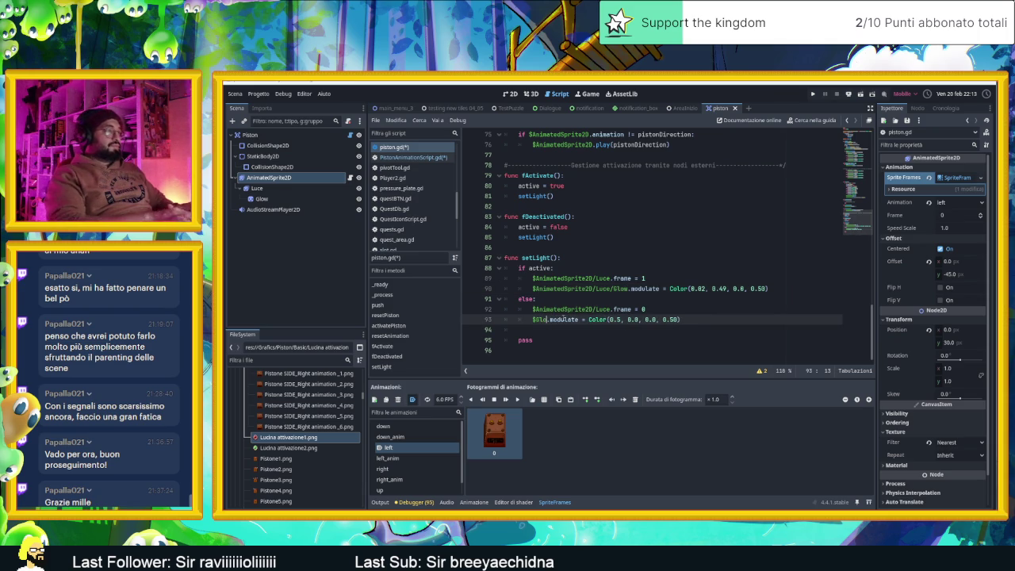
pyautogui.press('Return')
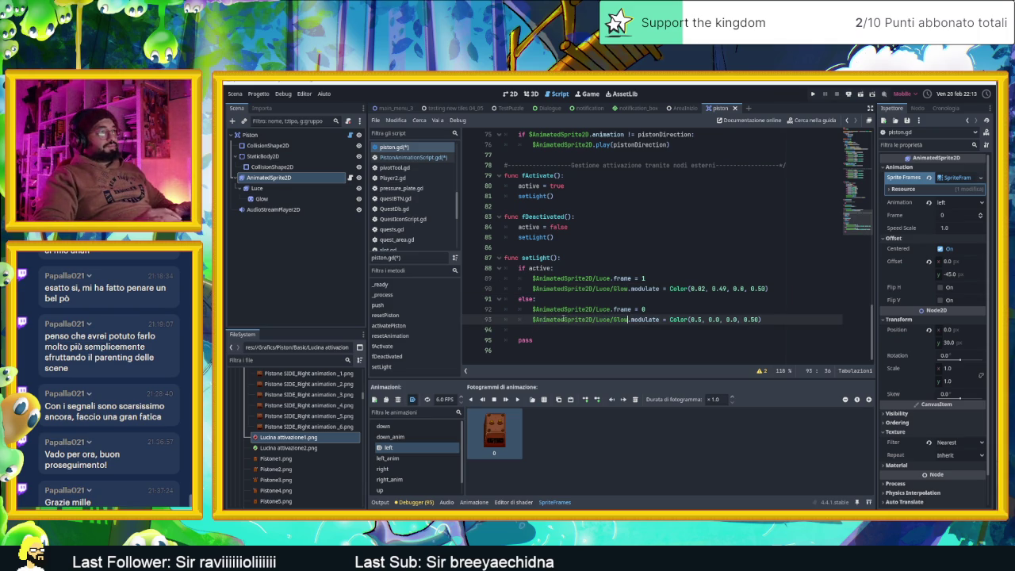
# Save the scripts and remove the placeholder pass from setLight()
pyautogui.click(556, 348)
pyautogui.hotkey('ctrl', 's')
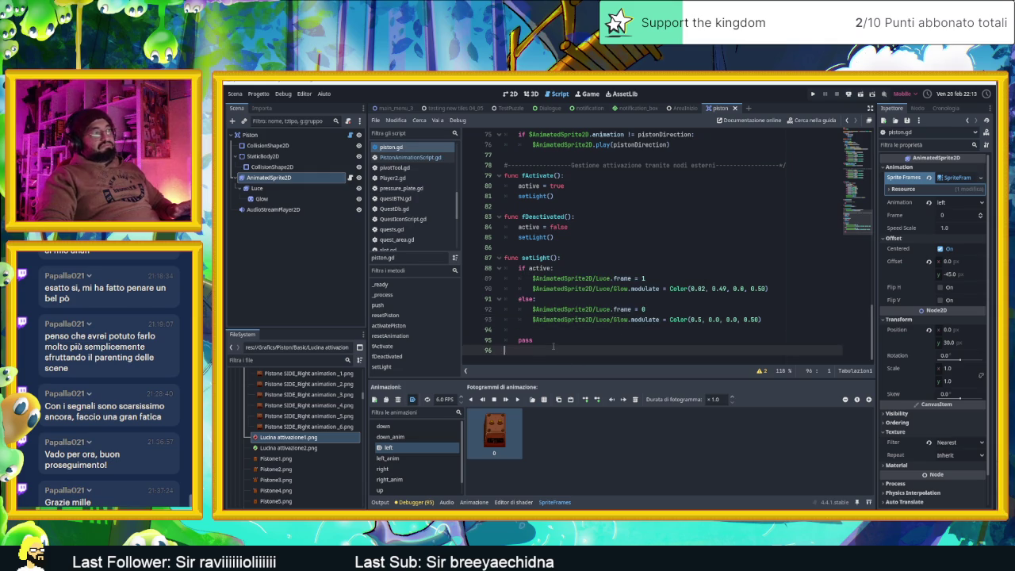
pyautogui.click(557, 341)
pyautogui.press('Return')
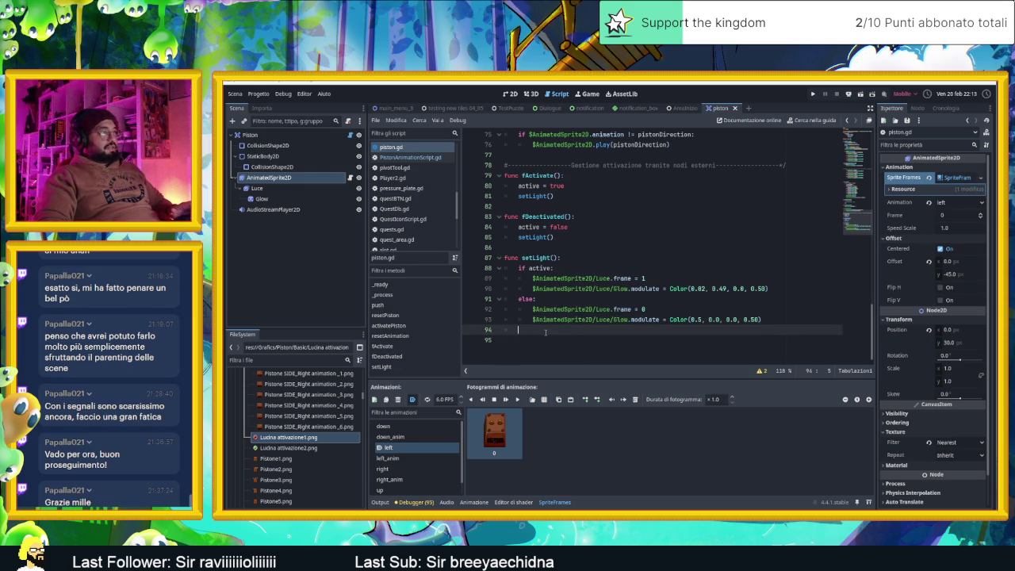
pyautogui.scroll(3, 553, 333)
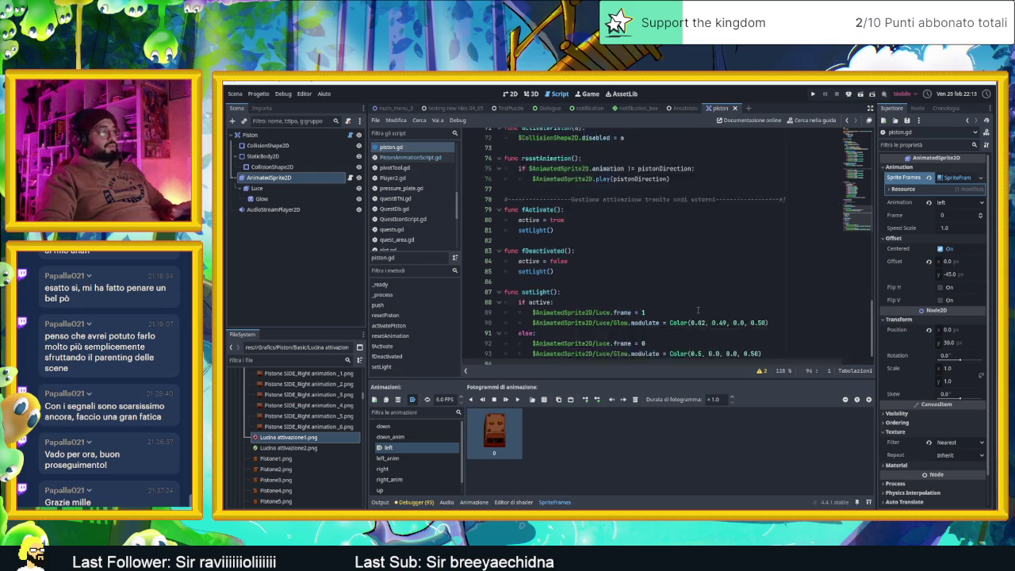
pyautogui.click(404, 489)
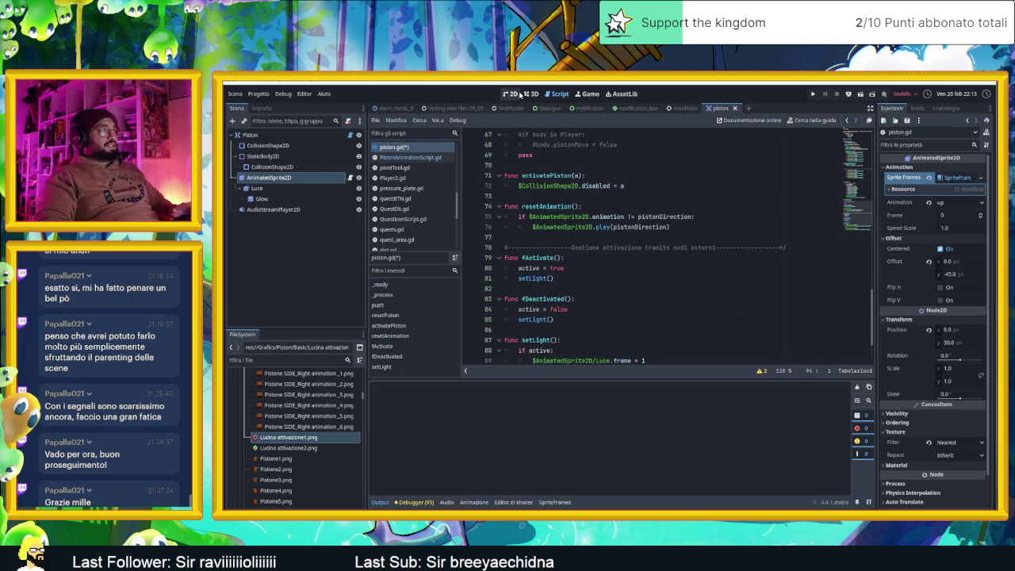
pyautogui.click(511, 94)
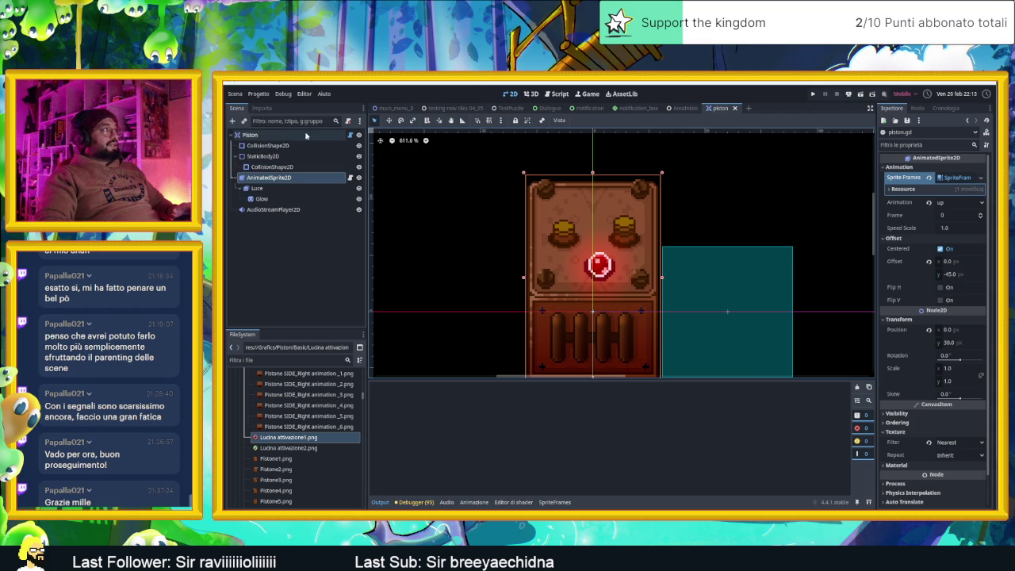
pyautogui.click(349, 136)
pyautogui.scroll(-2, 658, 276)
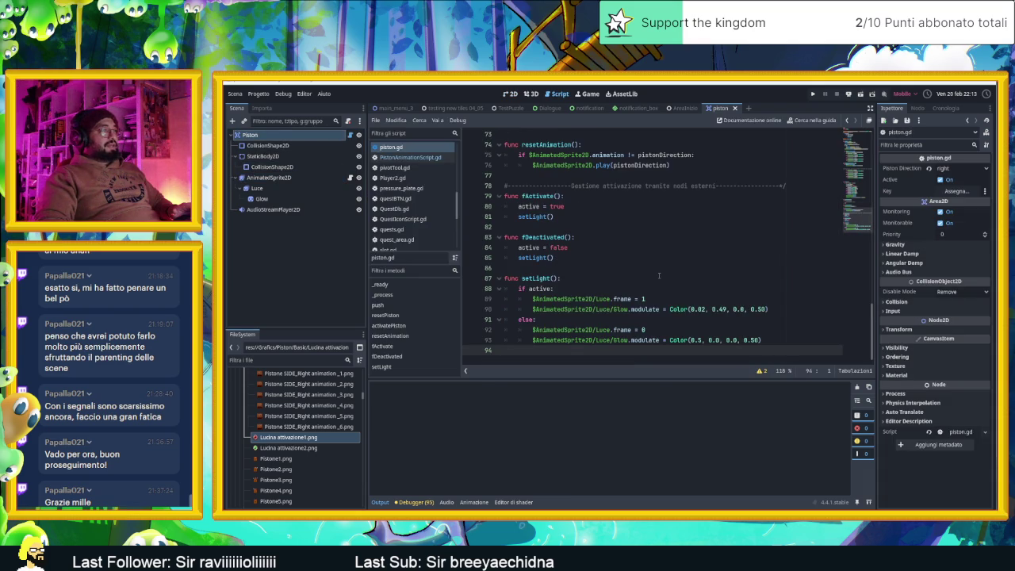
pyautogui.scroll(3, 658, 276)
pyautogui.scroll(5, 658, 276)
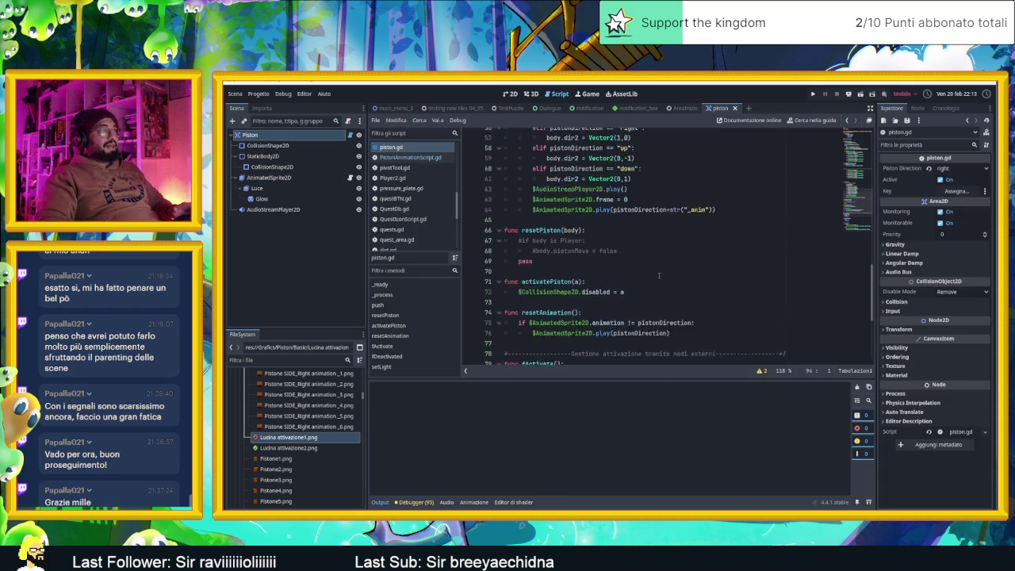
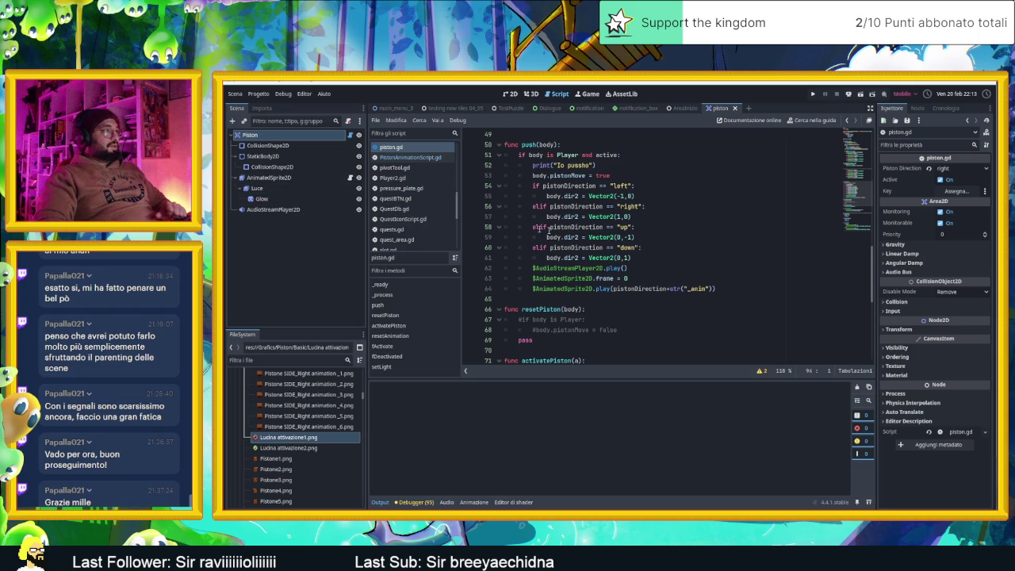
# Add a $AnimatedSprite2D.animate() call at the end of push() in piston.gd and save it
pyautogui.click(727, 289)
pyautogui.press('Return')
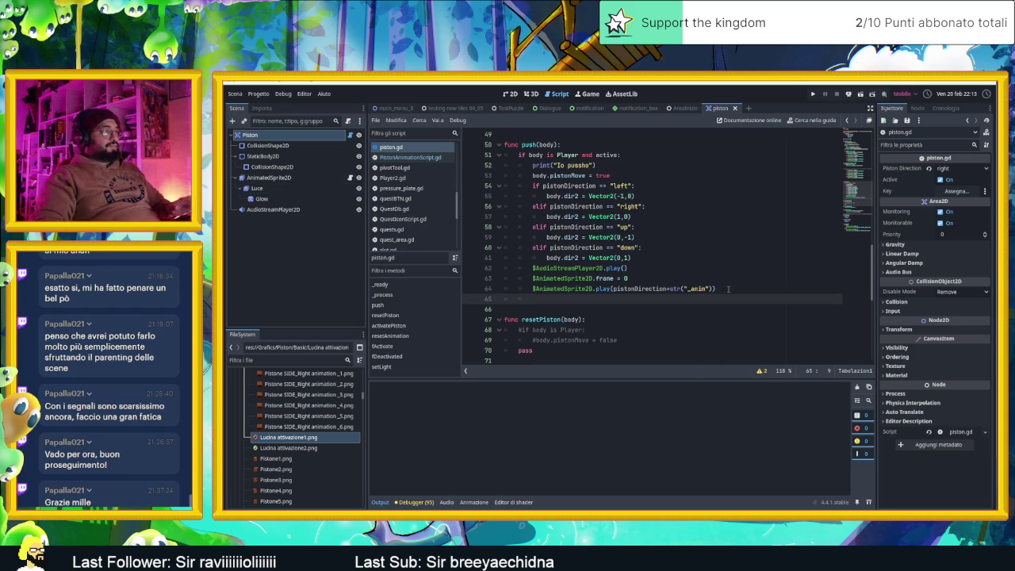
pyautogui.write('$a')
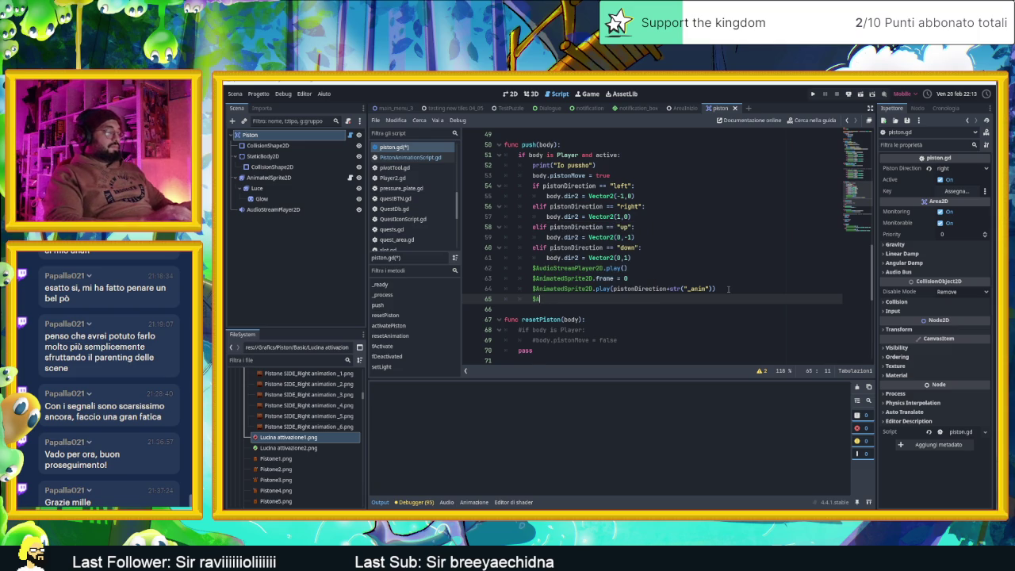
pyautogui.write('AnimatedSprite2D.animation')
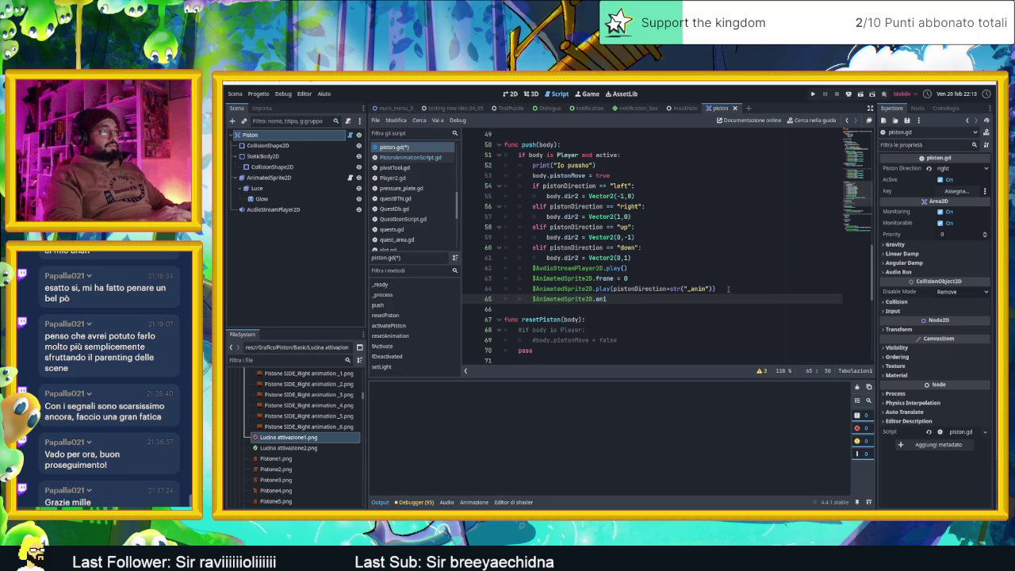
pyautogui.write('t')
pyautogui.press('Down')
pyautogui.press('Down')
pyautogui.press('Down')
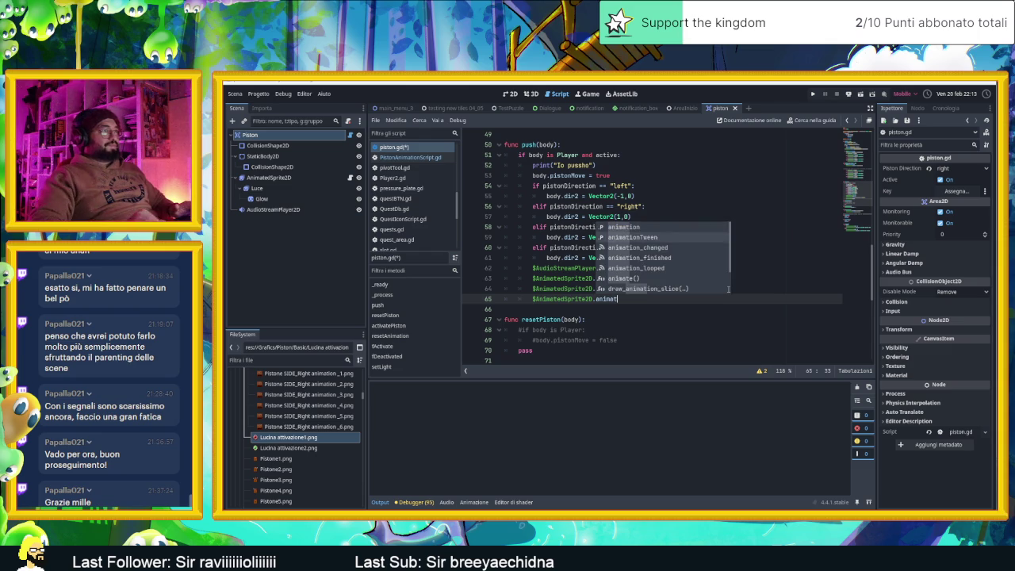
pyautogui.press('Return')
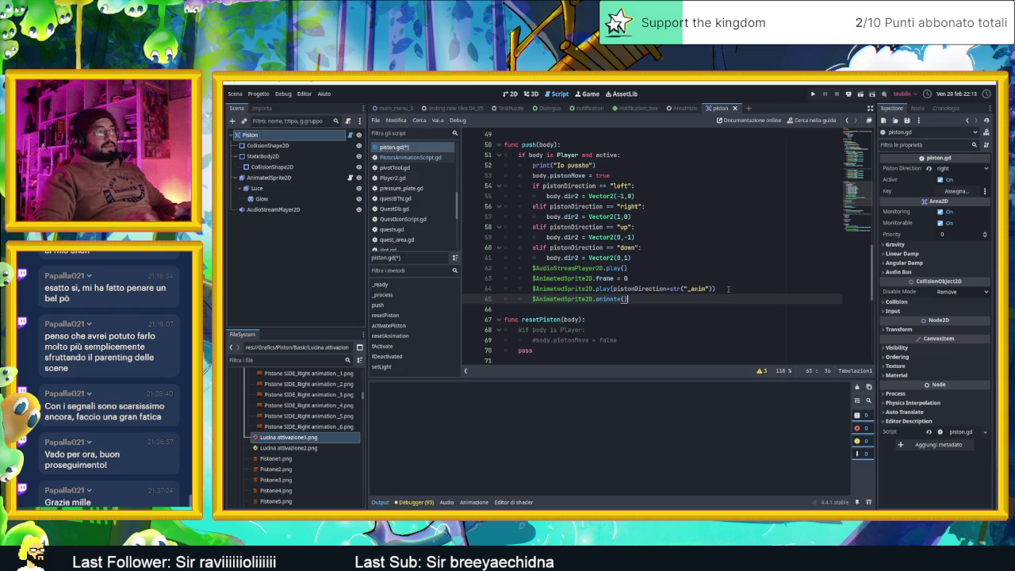
pyautogui.hotkey('ctrl', 's')
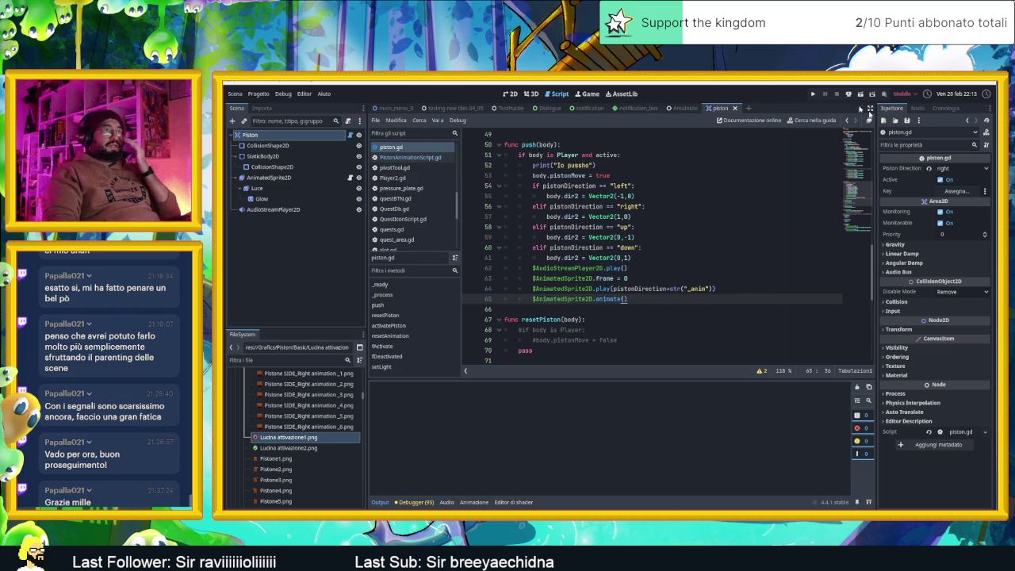
pyautogui.click(683, 108)
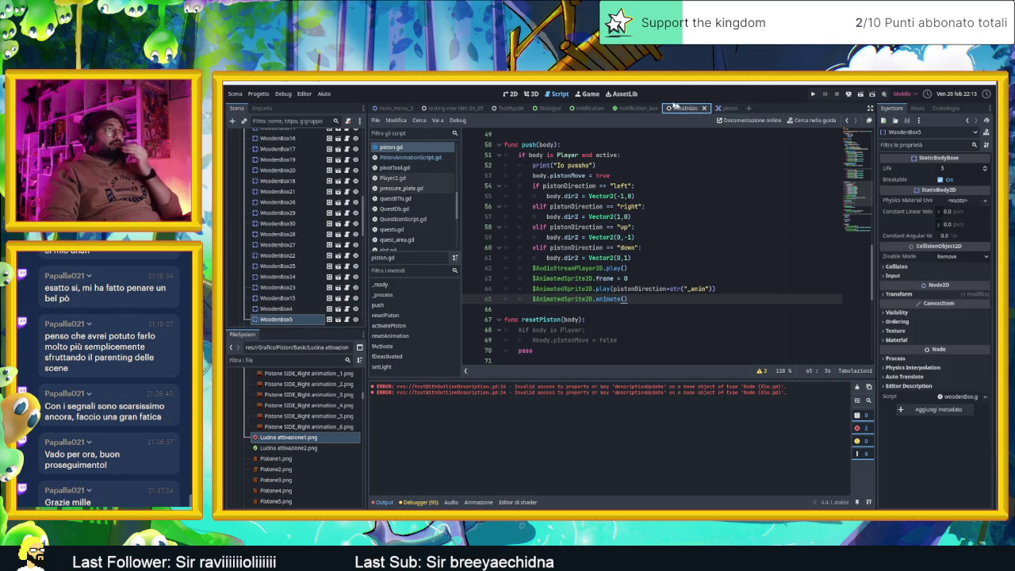
# Run the AreaInizio scene and slide the slime down and right into the piston
pyautogui.click(510, 94)
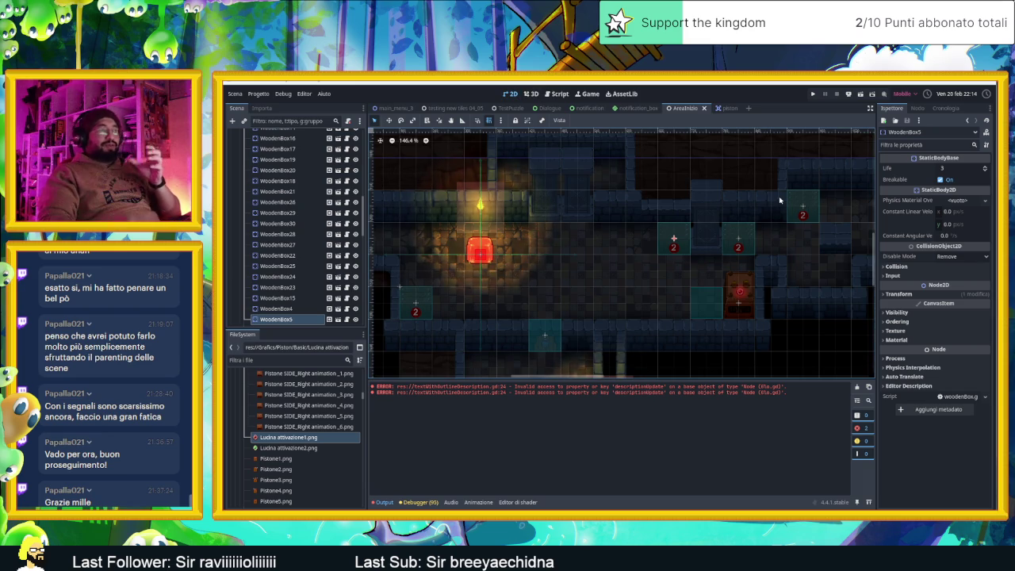
pyautogui.click(860, 96)
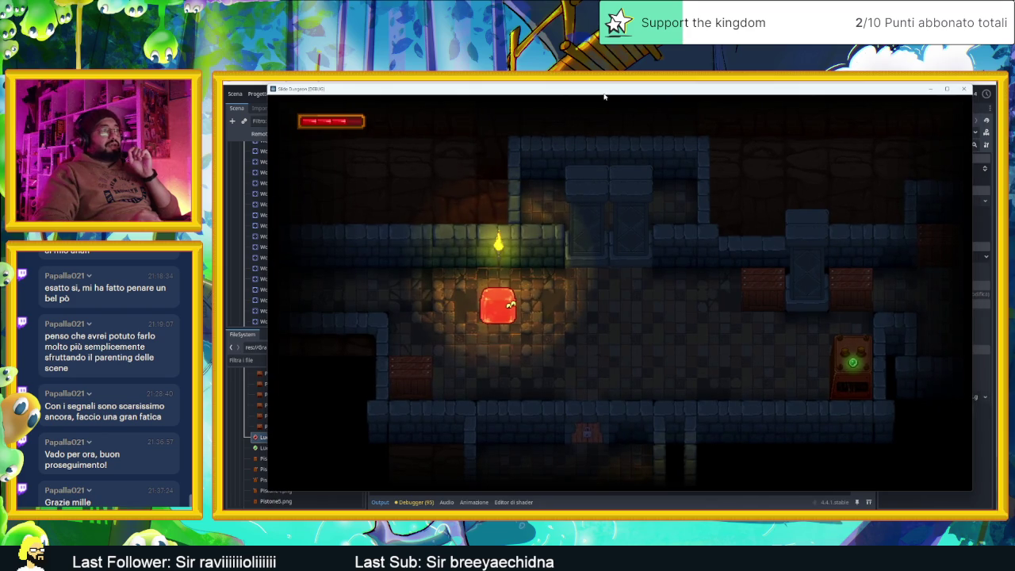
pyautogui.press('Down')
pyautogui.press('Right')
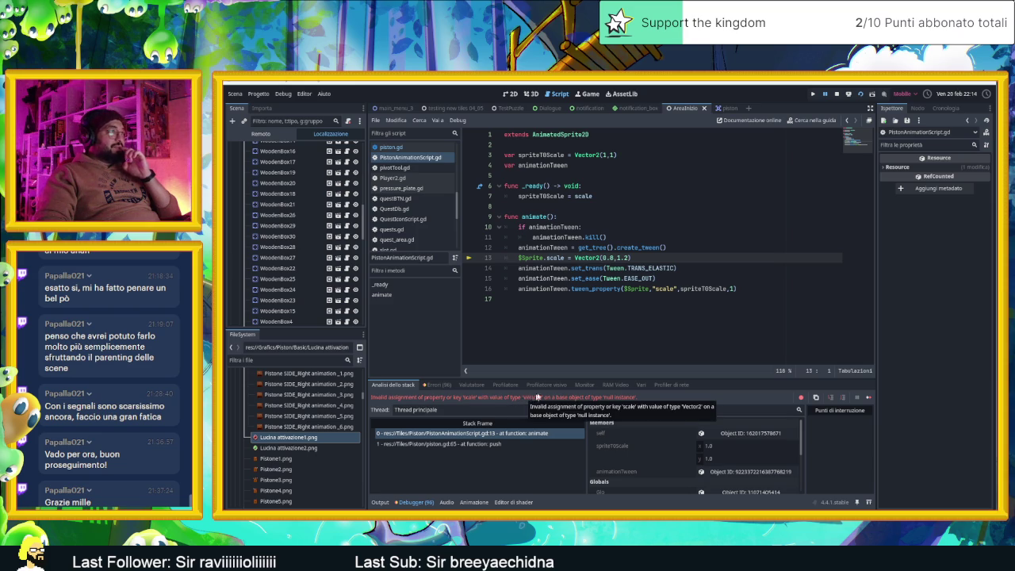
# Remove the $Sprite reference on line 13 so the script scales the node itself
pyautogui.doubleClick(534, 258)
pyautogui.press('BackSpace')
pyautogui.press('Delete')
pyautogui.press('BackSpace')
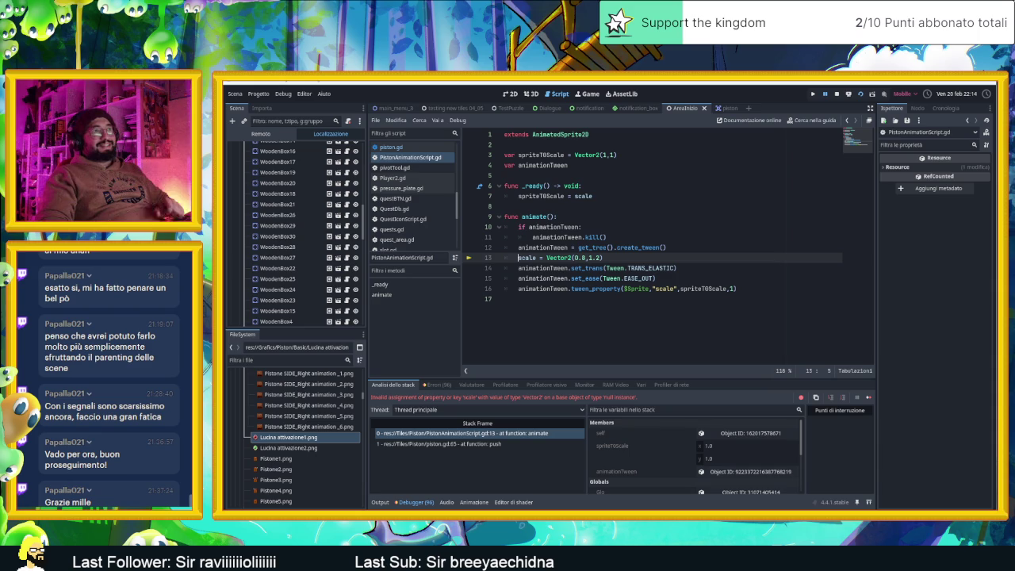
# Restart the playtest, slide the slime right, left and toward the green door, then close the game
pyautogui.click(837, 93)
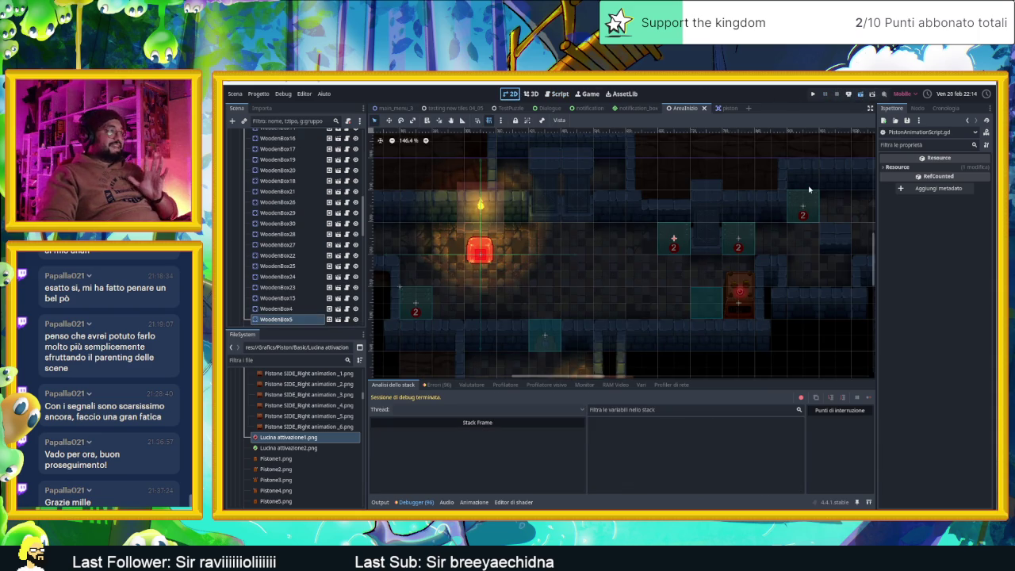
pyautogui.press('F5')
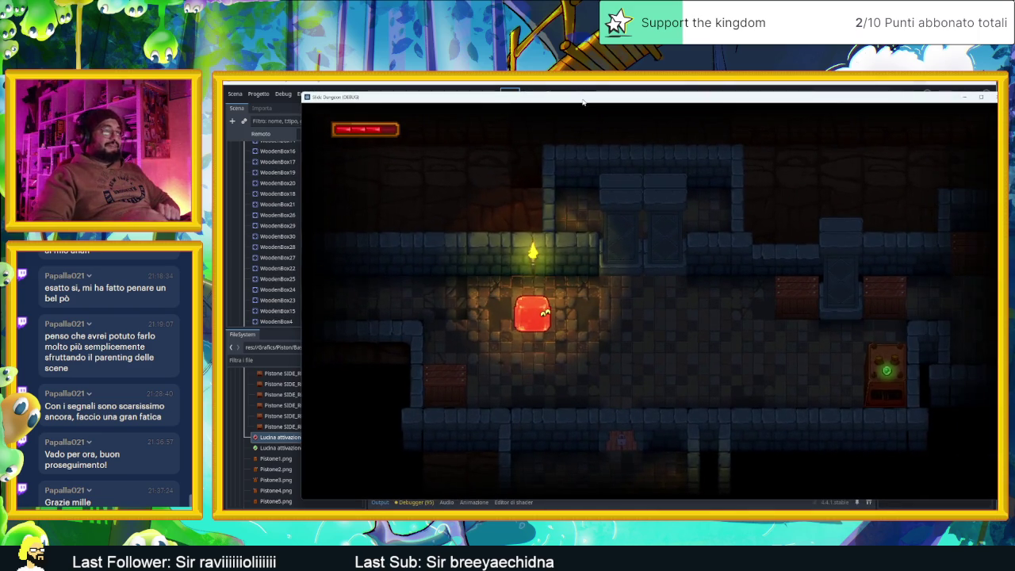
pyautogui.press('Right')
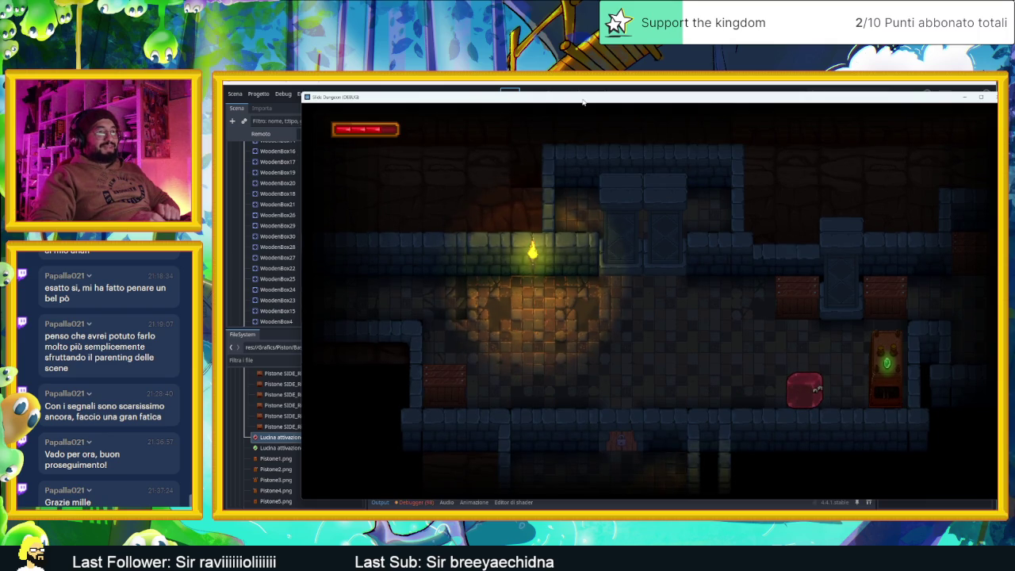
pyautogui.press('Left')
pyautogui.press('Right')
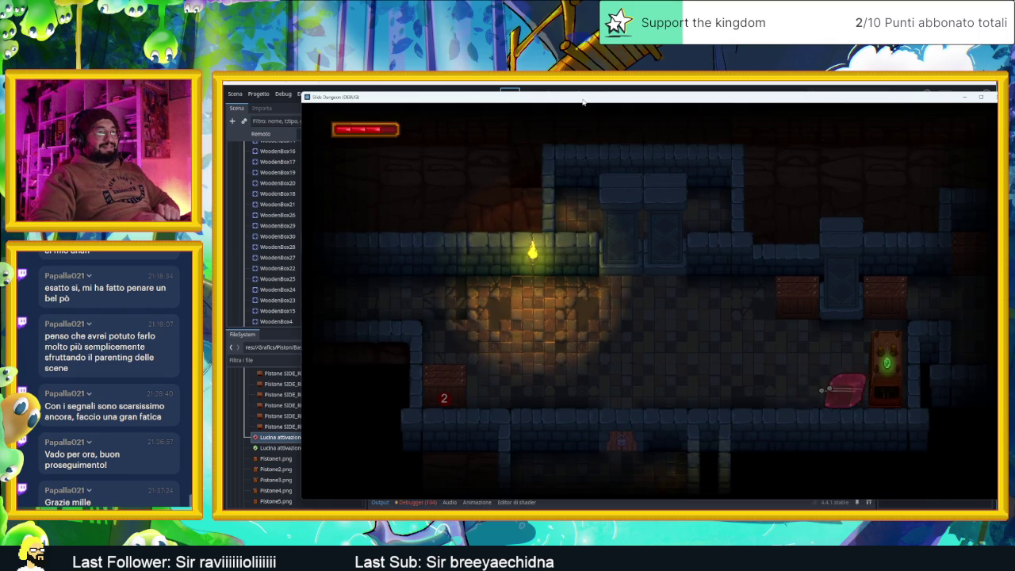
pyautogui.press('Right')
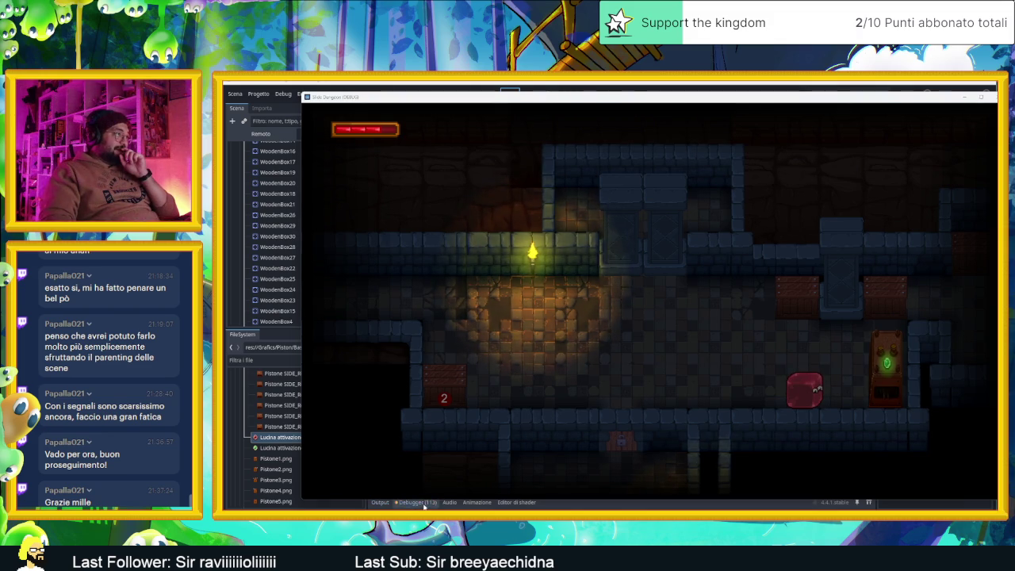
pyautogui.click(983, 84)
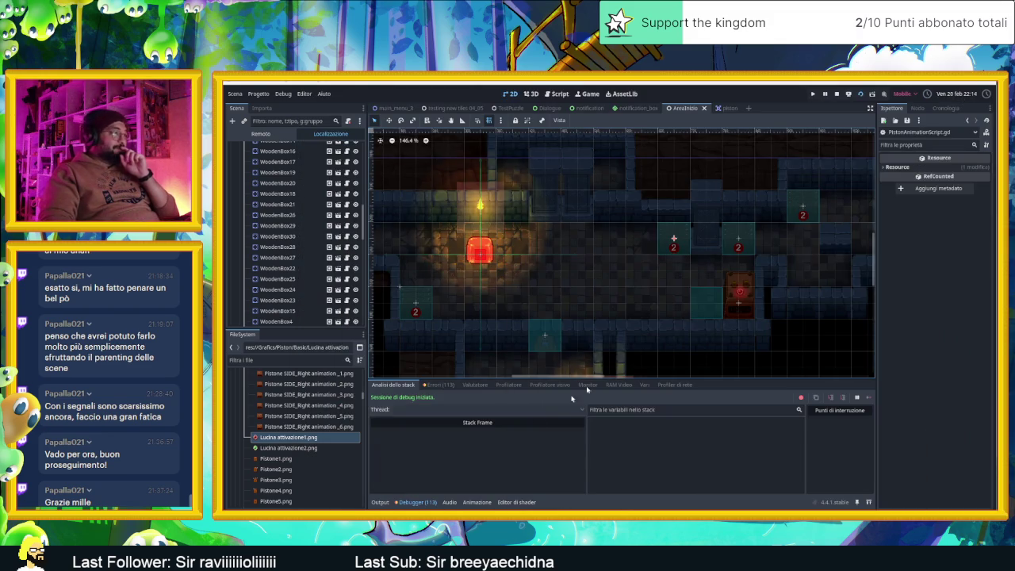
# Jump to the failing line 16 of the piston animation script from the Errors list
pyautogui.click(440, 385)
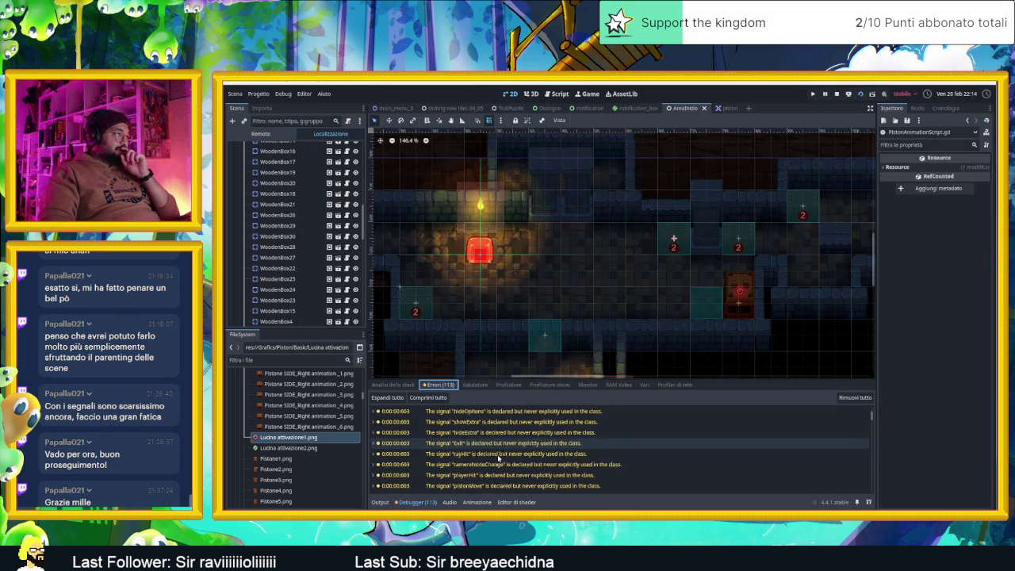
pyautogui.scroll(-15, 498, 458)
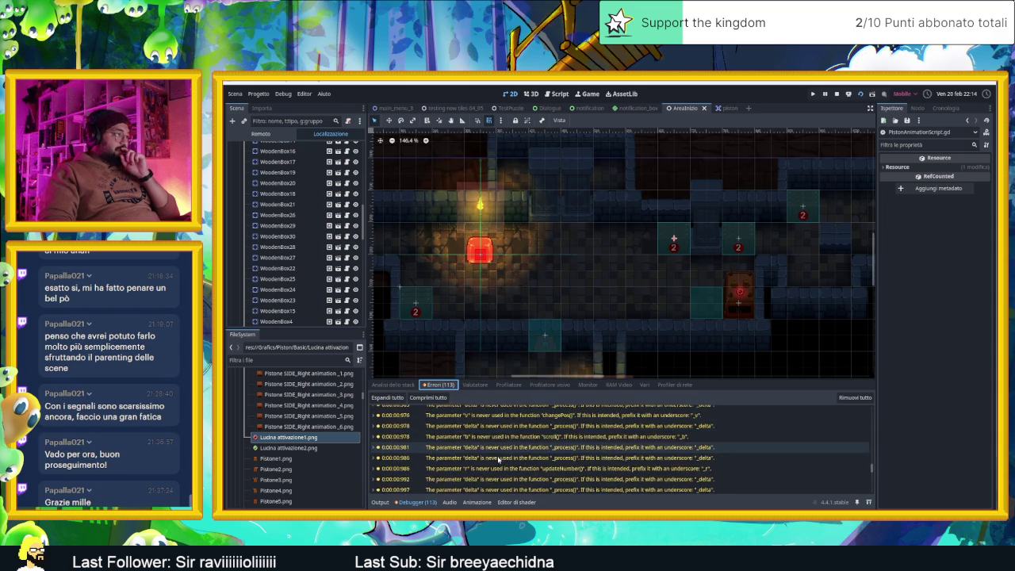
pyautogui.scroll(15, 497, 456)
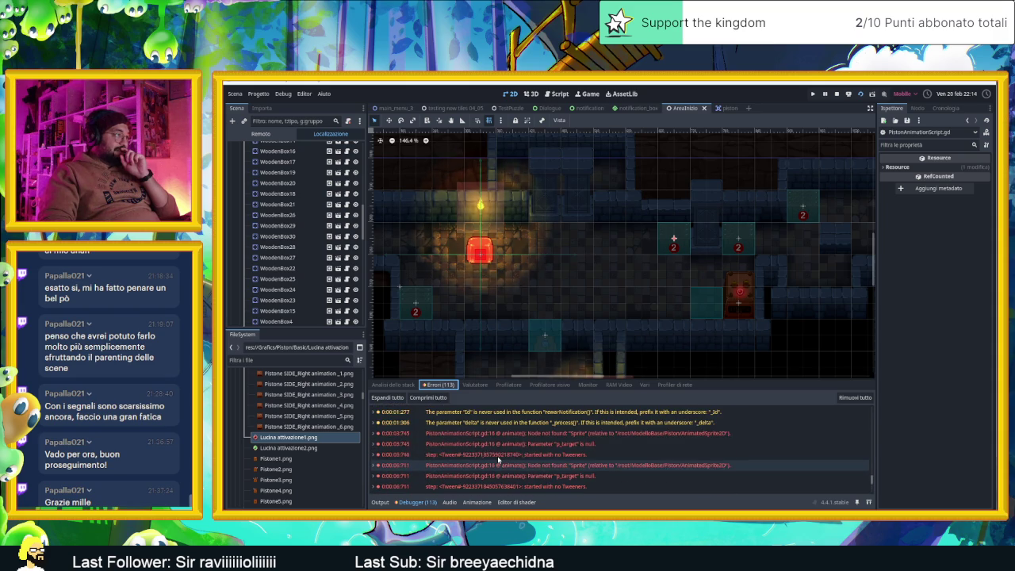
pyautogui.doubleClick(494, 432)
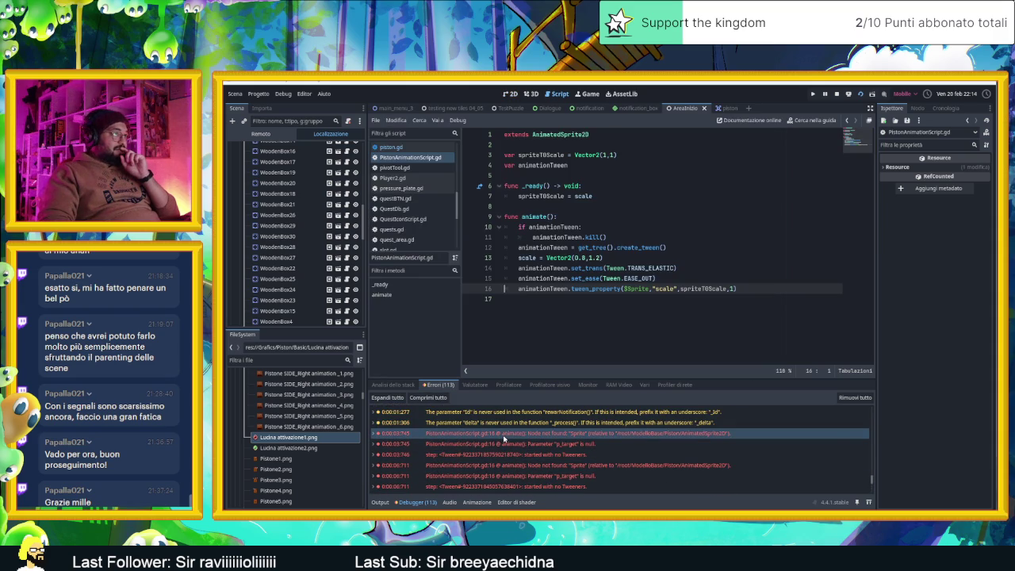
pyautogui.moveTo(504, 441)
# Replace $Sprite with self on line 16, save the script, and stop the game
pyautogui.doubleClick(637, 290)
pyautogui.write('self')
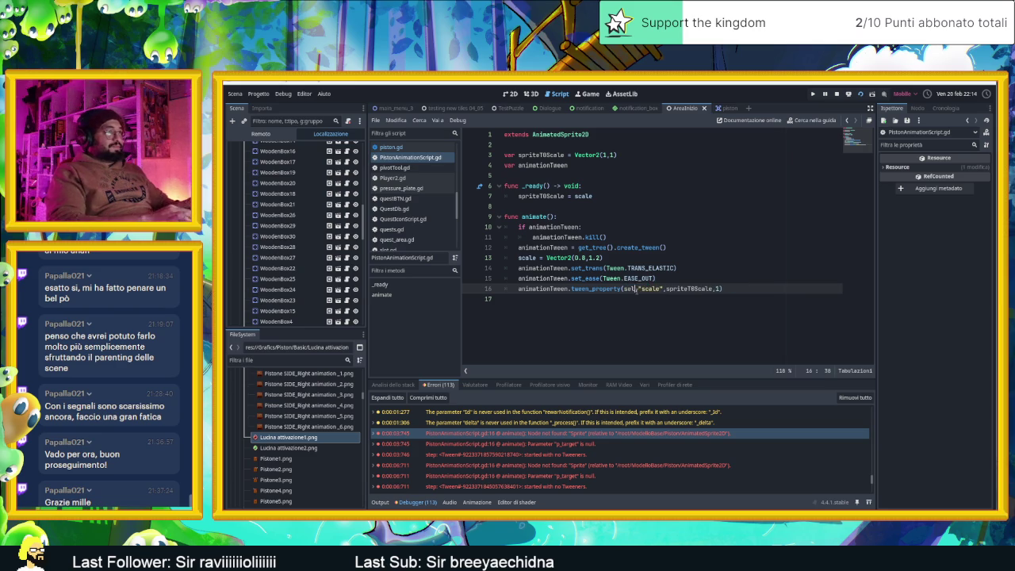
pyautogui.write('f')
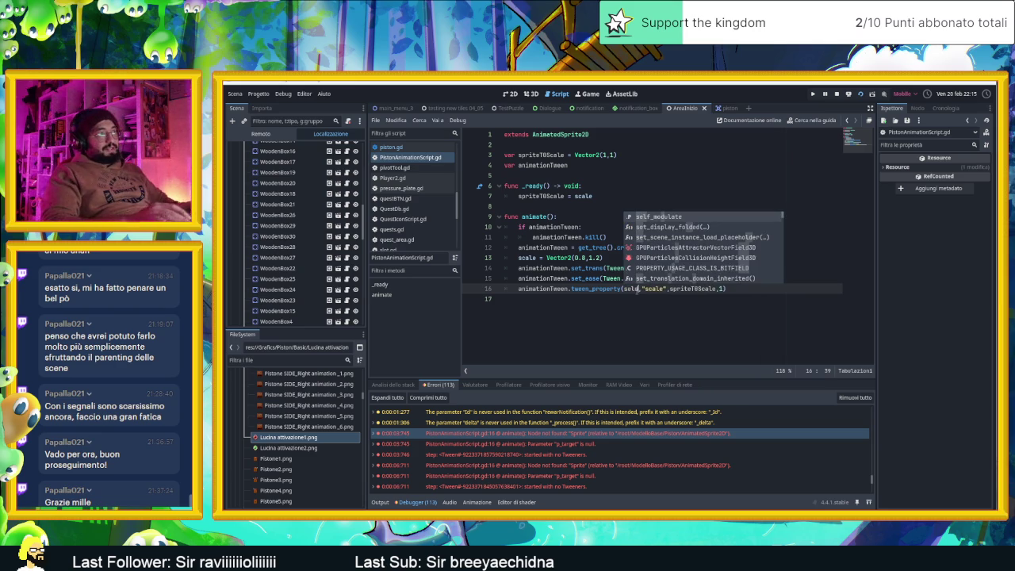
pyautogui.press('Escape')
pyautogui.click(698, 329)
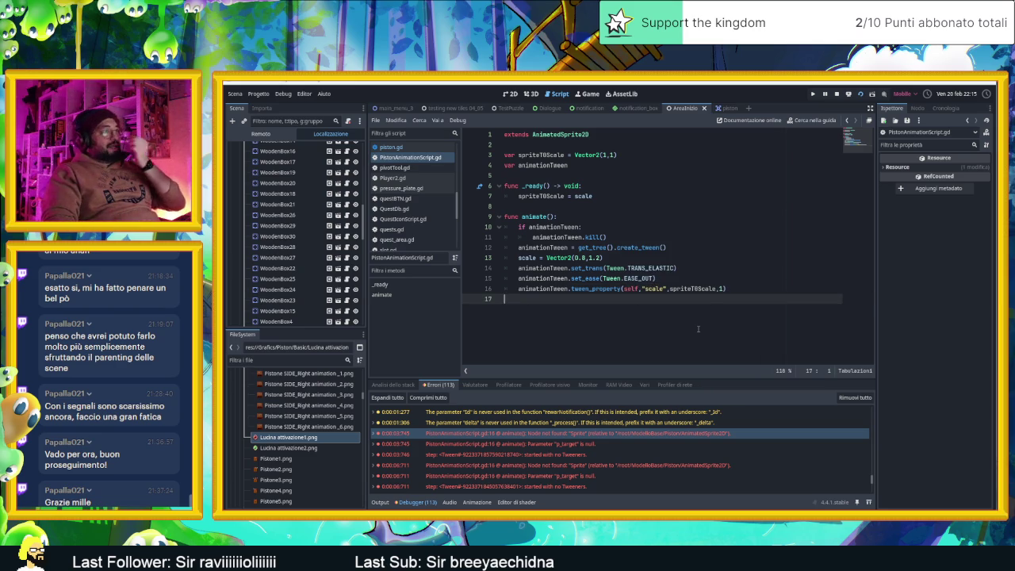
pyautogui.hotkey('ctrl', 's')
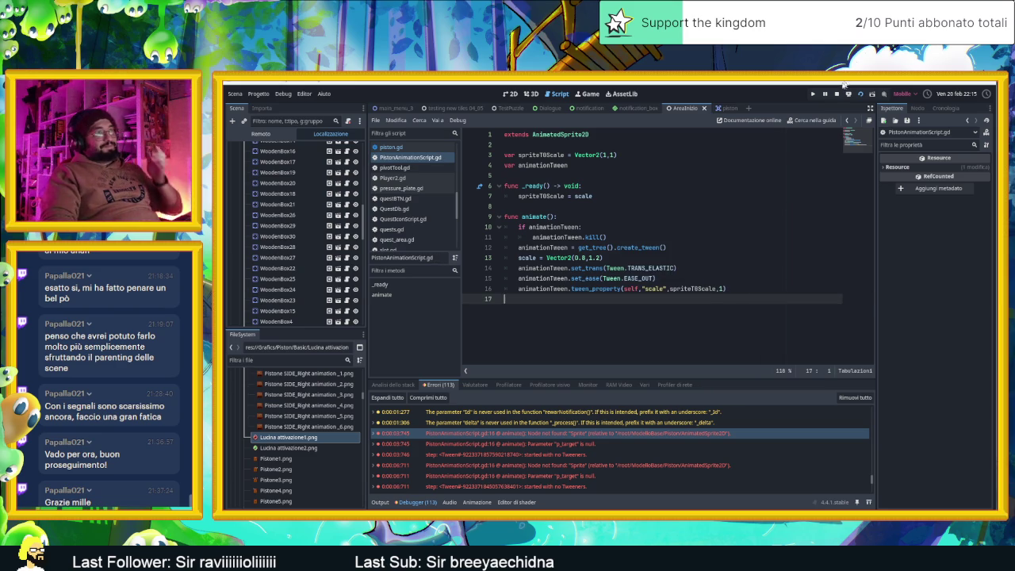
pyautogui.click(837, 94)
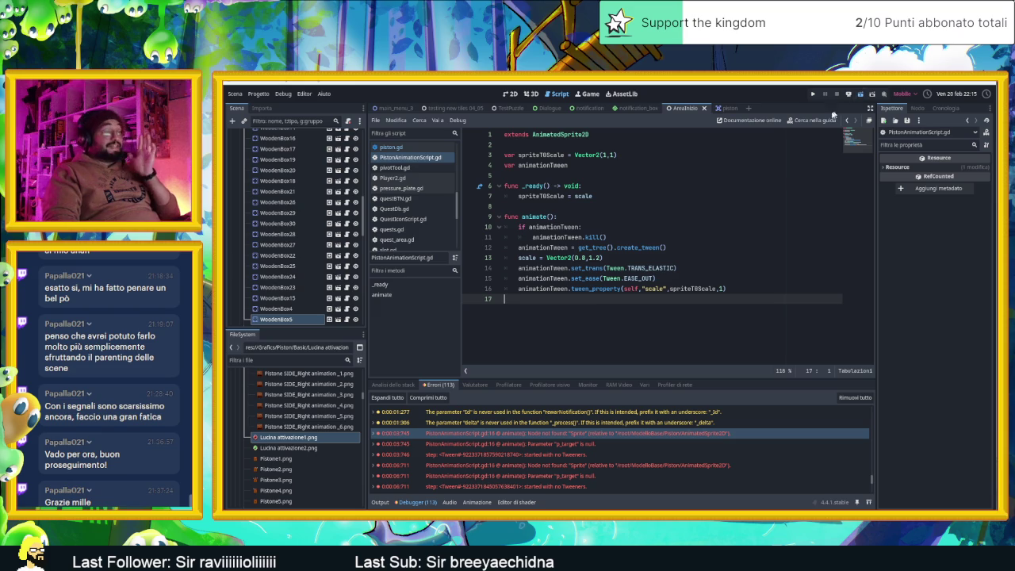
# Playtest again, sliding the slime past the piston and box onto the lever, then close the game
pyautogui.press('F5')
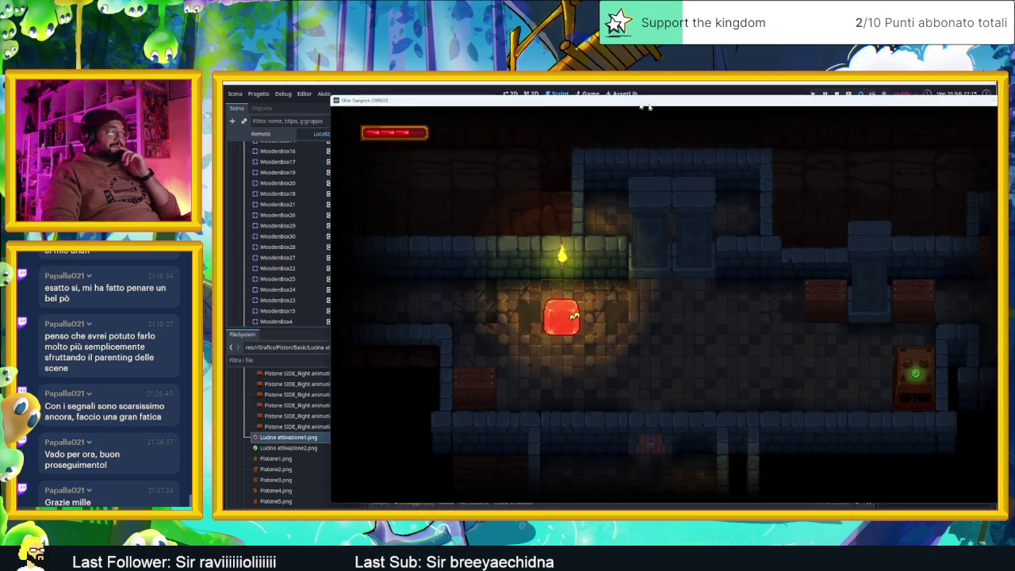
pyautogui.press('Down')
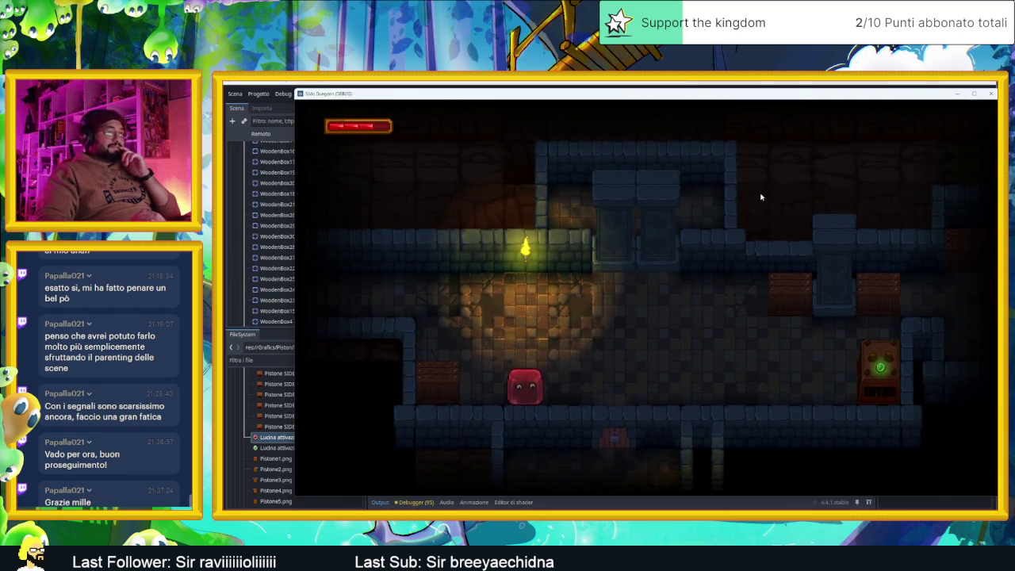
pyautogui.press('Right')
pyautogui.press('Right')
pyautogui.press('Right')
pyautogui.press('Left')
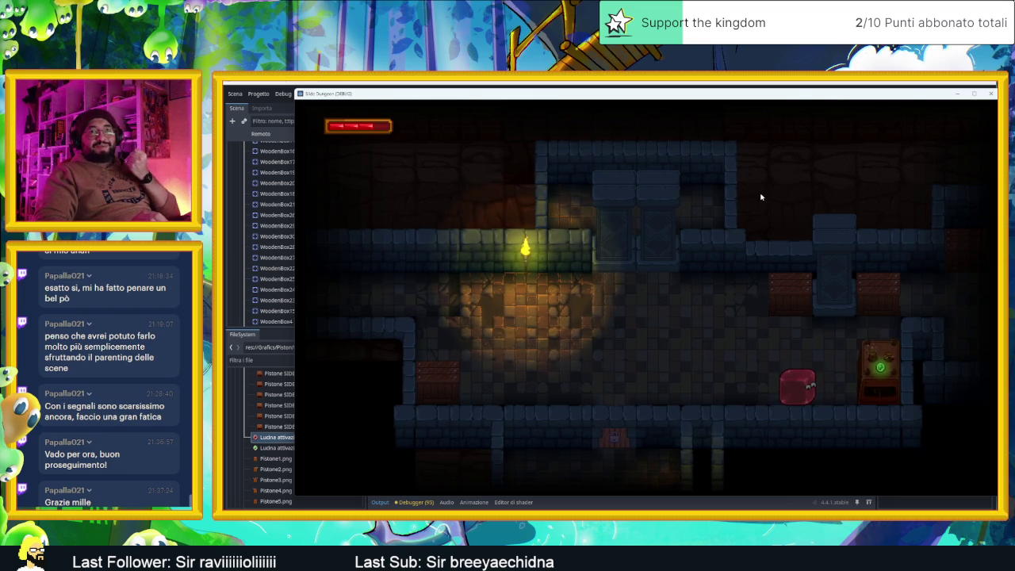
pyautogui.press('Left')
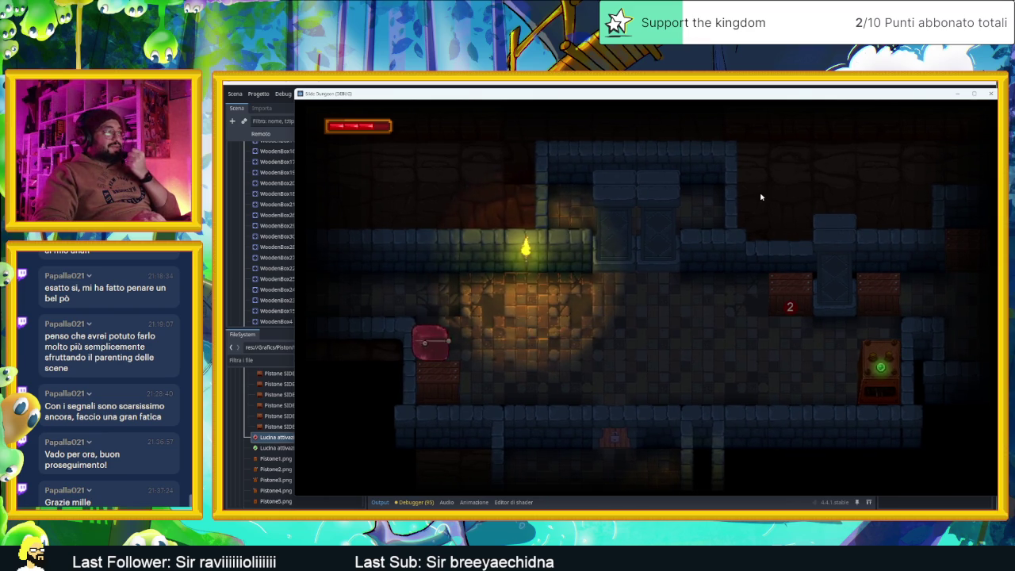
pyautogui.press('Right')
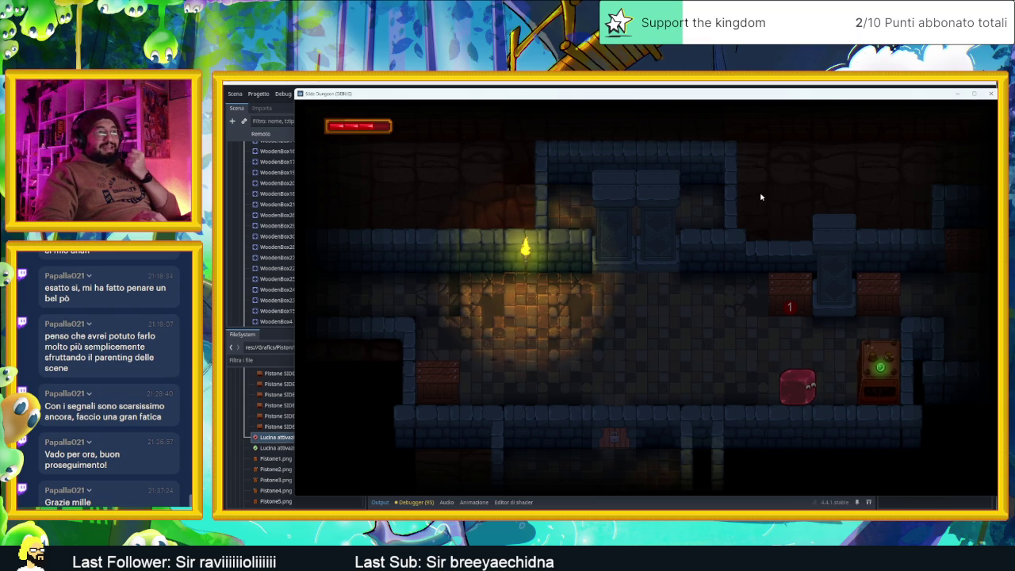
pyautogui.press('Left')
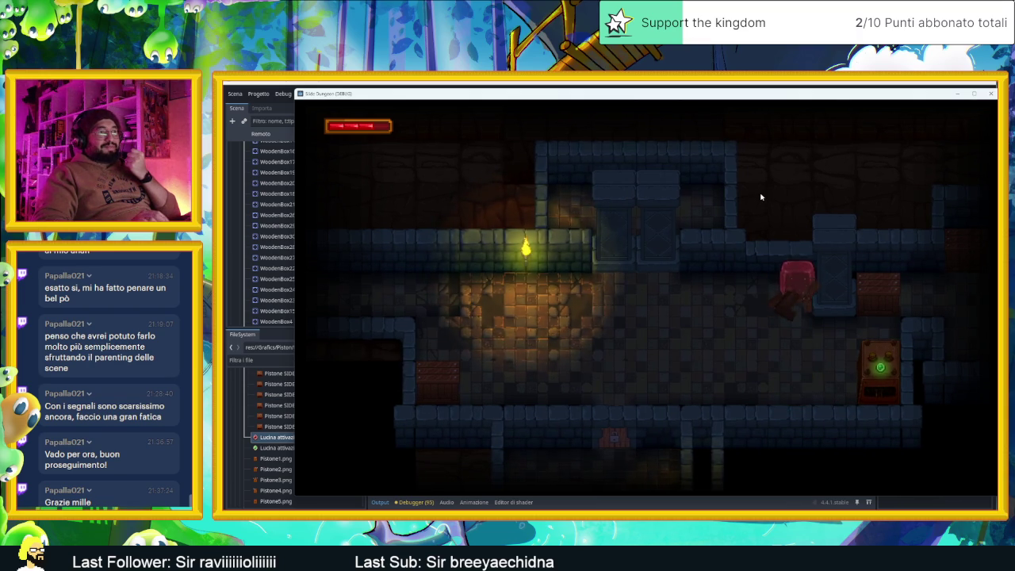
pyautogui.press('Right')
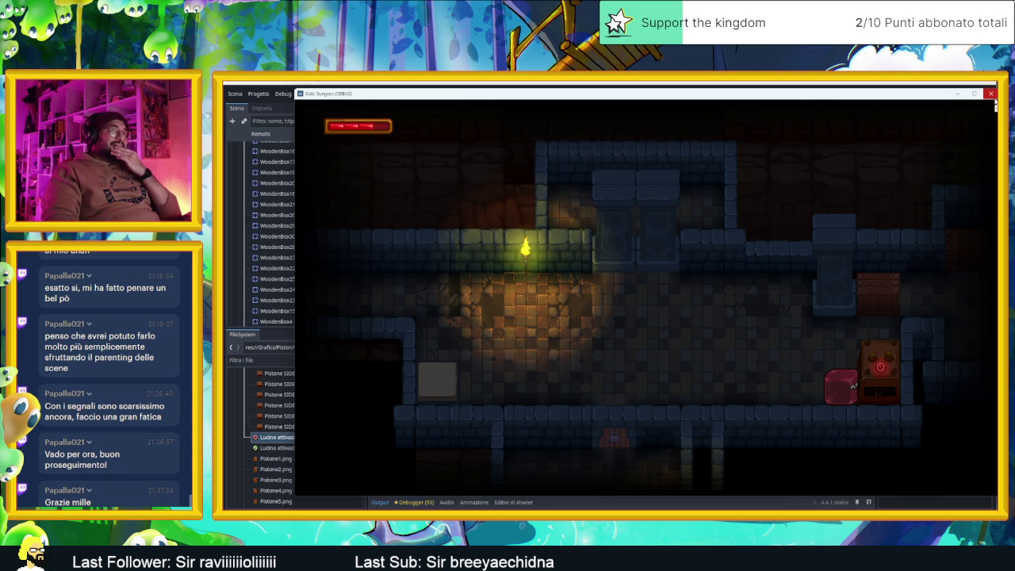
pyautogui.click(990, 95)
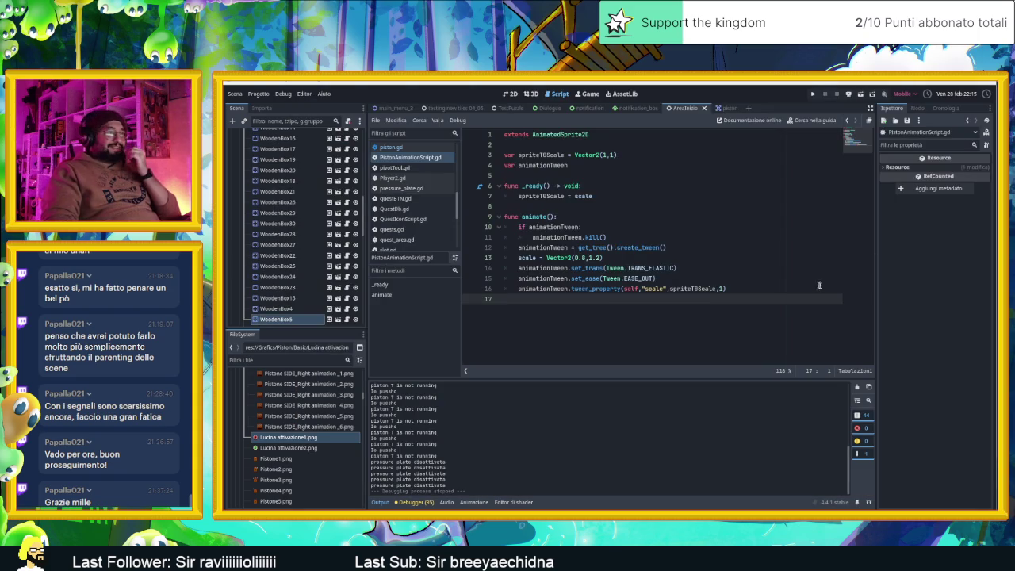
# Drag the Piston and WoodenBox31 up near the top of the starting room and save
pyautogui.click(510, 93)
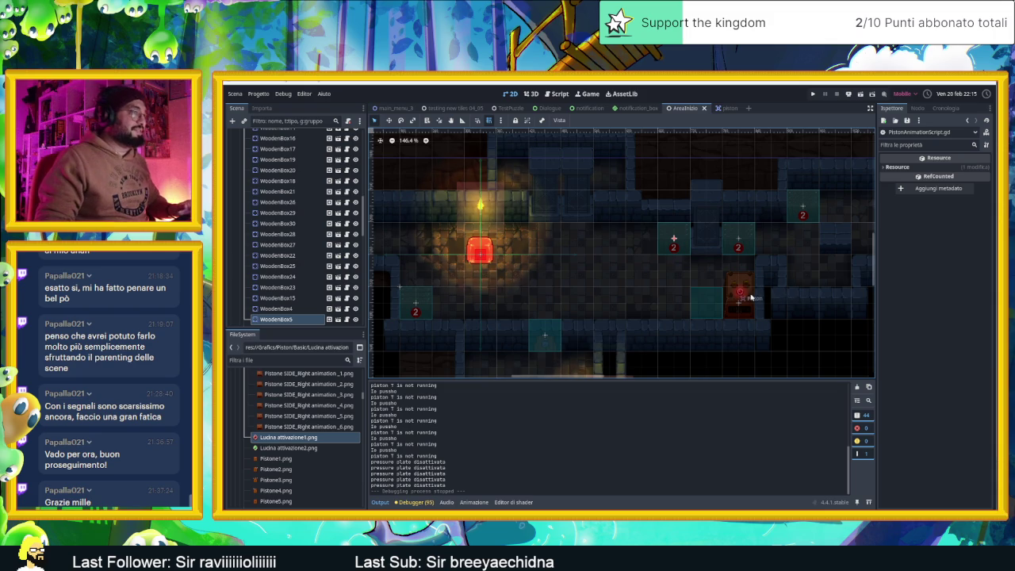
pyautogui.click(749, 298)
pyautogui.moveTo(745, 297); pyautogui.dragTo(745, 153)
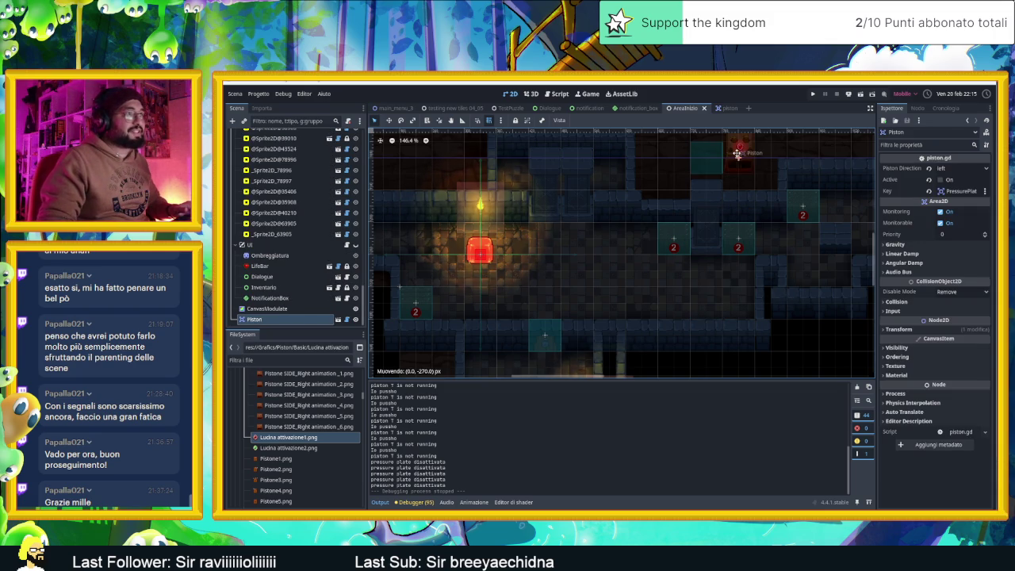
pyautogui.moveTo(408, 311)
pyautogui.mouseDown()
pyautogui.moveTo(436, 226)
pyautogui.moveTo(424, 162)
pyautogui.mouseUp()
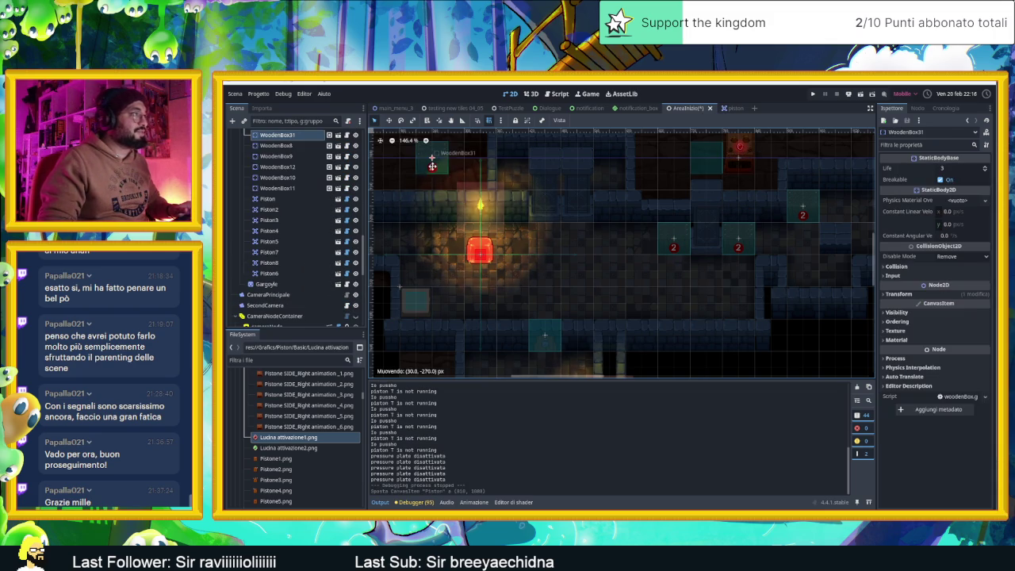
pyautogui.hotkey('ctrl', 's')
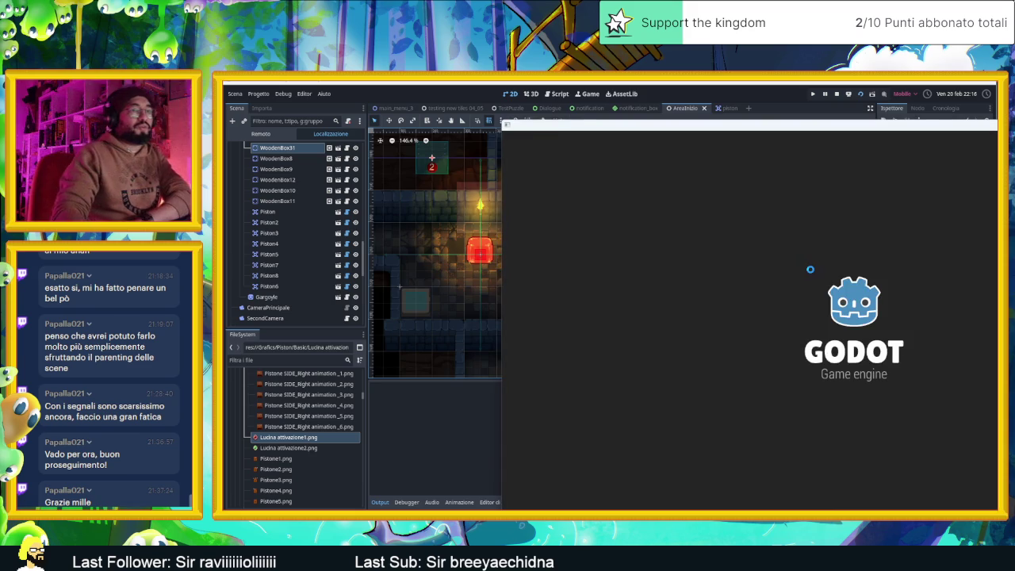
# Move the slime through the first rooms, hitting crates until the bottom crate breaks
pyautogui.moveTo(847, 127)
pyautogui.mouseDown()
pyautogui.moveTo(587, 79)
pyautogui.moveTo(611, 93)
pyautogui.moveTo(593, 103)
pyautogui.mouseUp()
pyautogui.press('Down')
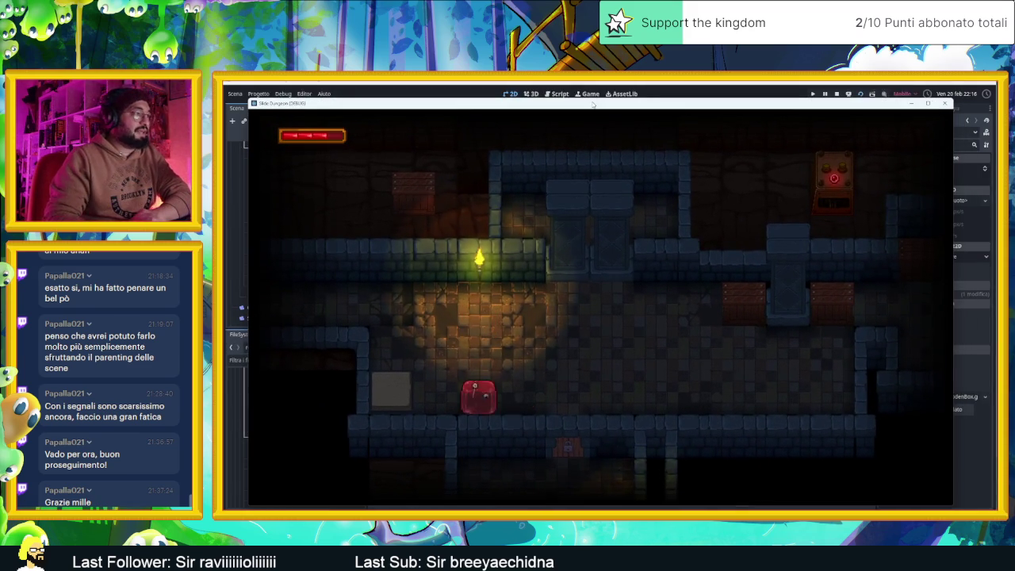
pyautogui.press('Right')
pyautogui.press('Up')
pyautogui.press('Down')
pyautogui.press('Up')
pyautogui.press('Down')
pyautogui.press('Up')
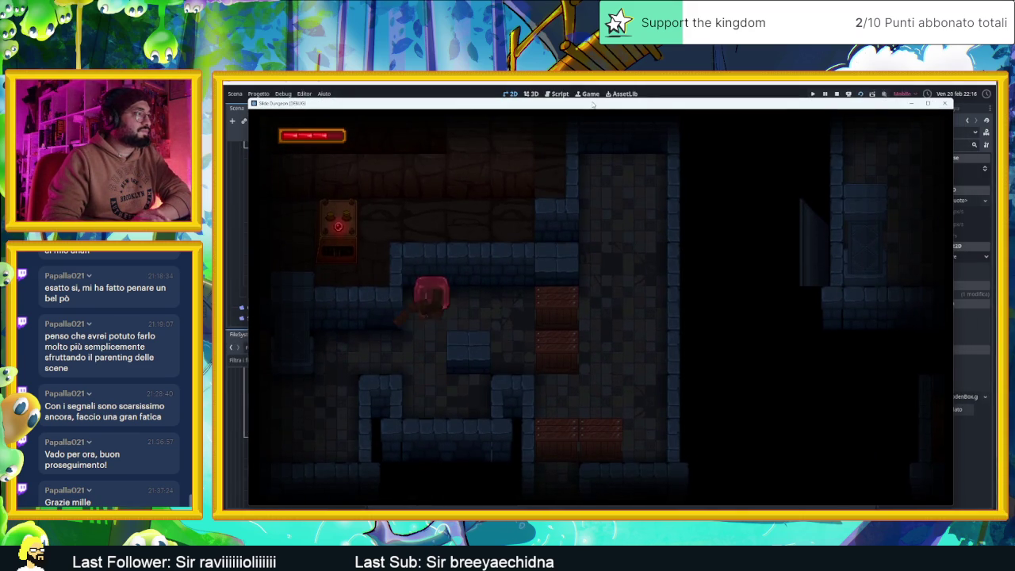
pyautogui.press('Up')
pyautogui.press('Left')
pyautogui.press('Down')
pyautogui.press('Up')
pyautogui.press('Down')
pyautogui.press('Up')
pyautogui.press('Down')
pyautogui.press('Right')
pyautogui.press('Left')
pyautogui.press('Left')
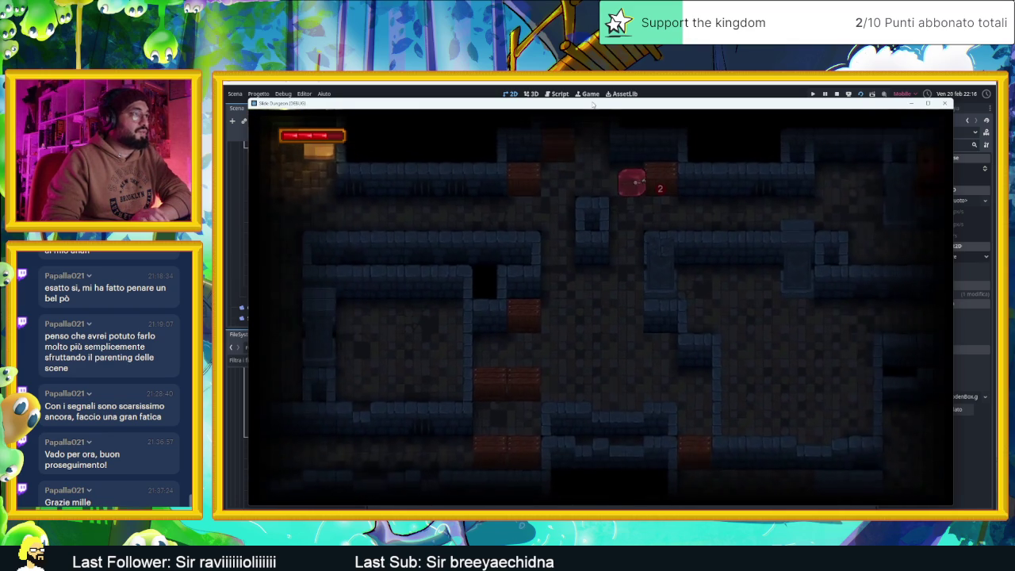
# Guide the slime through the next level to the glowing exit, then close the game
pyautogui.press('Down')
pyautogui.press('Up')
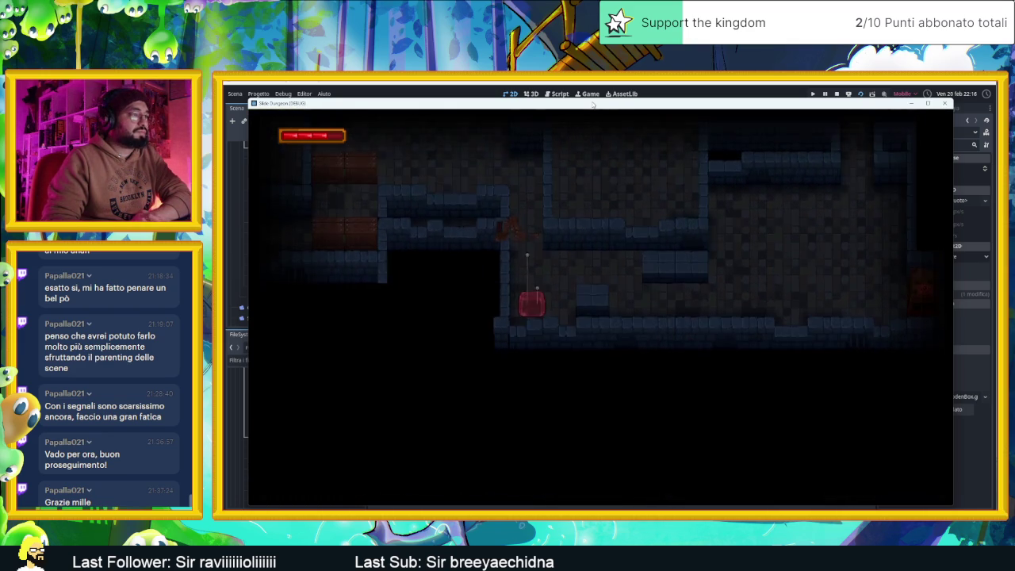
pyautogui.press('Right')
pyautogui.press('Down')
pyautogui.press('Right')
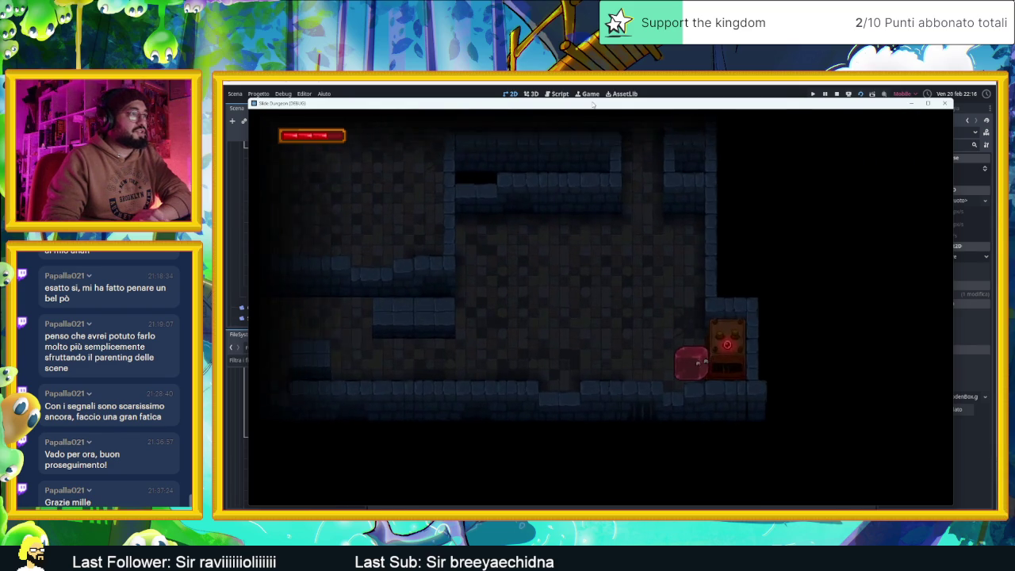
pyautogui.press('Right')
pyautogui.press('Left')
pyautogui.press('Right')
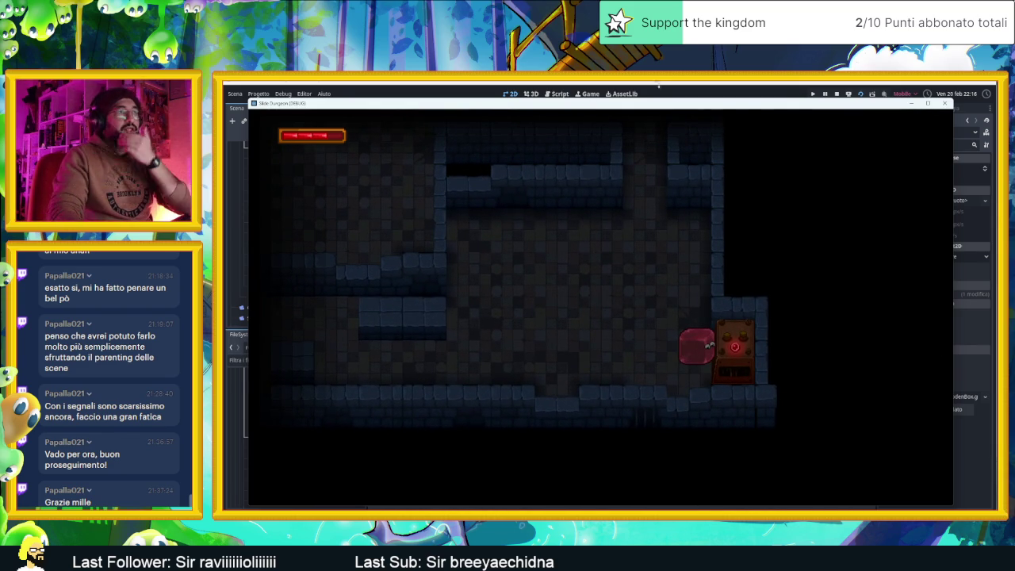
pyautogui.click(837, 94)
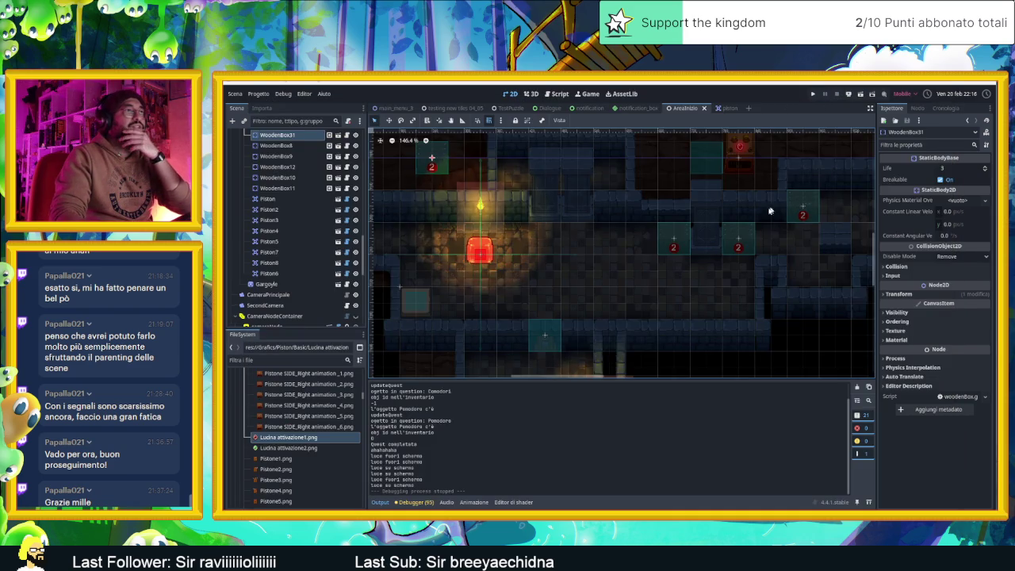
pyautogui.scroll(-5, 813, 262)
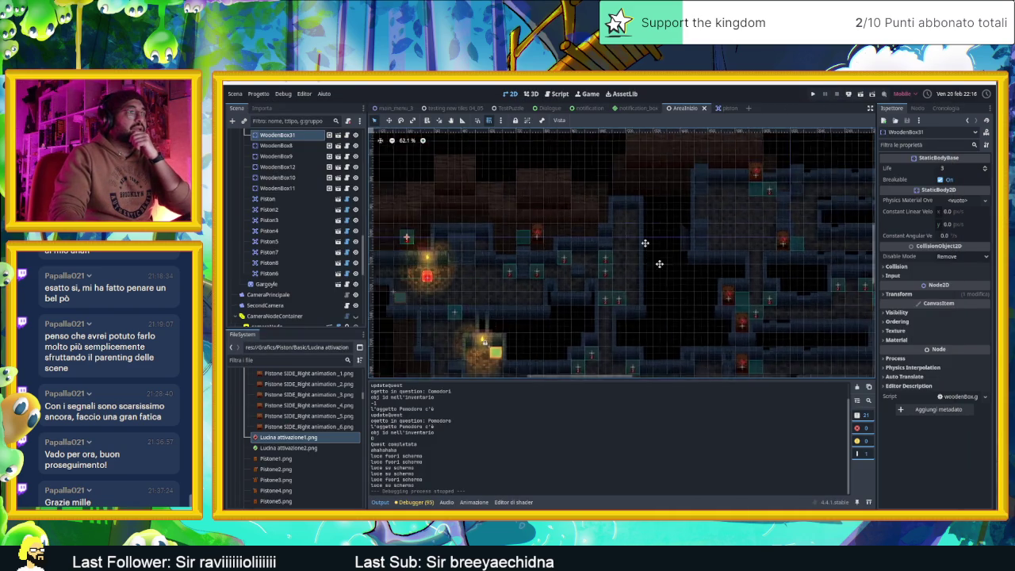
pyautogui.scroll(4, 676, 264)
# Confirm the level's first piston keeps its Piston Direction set to left
pyautogui.click(681, 269)
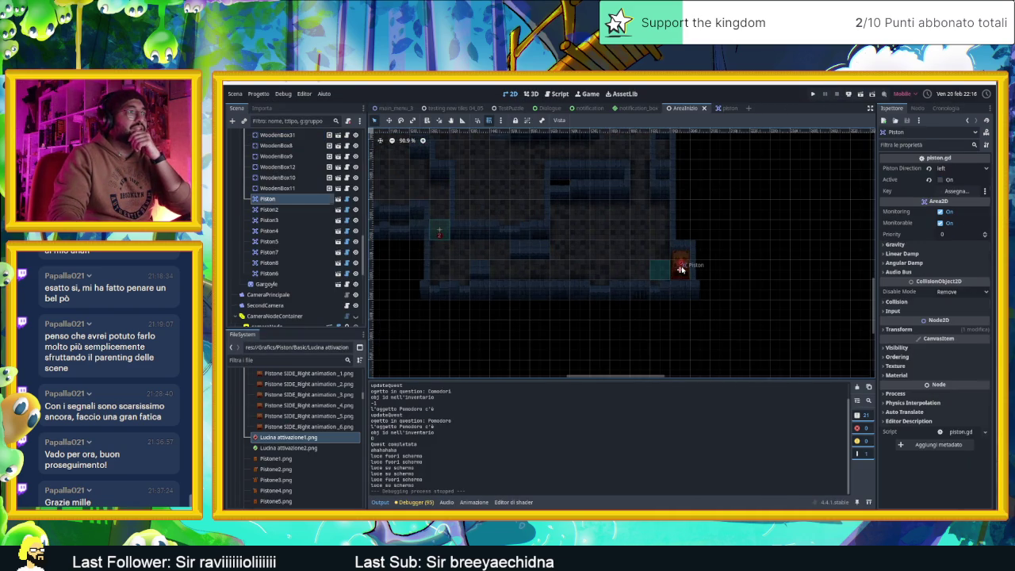
pyautogui.click(963, 169)
pyautogui.click(927, 180)
pyautogui.click(953, 171)
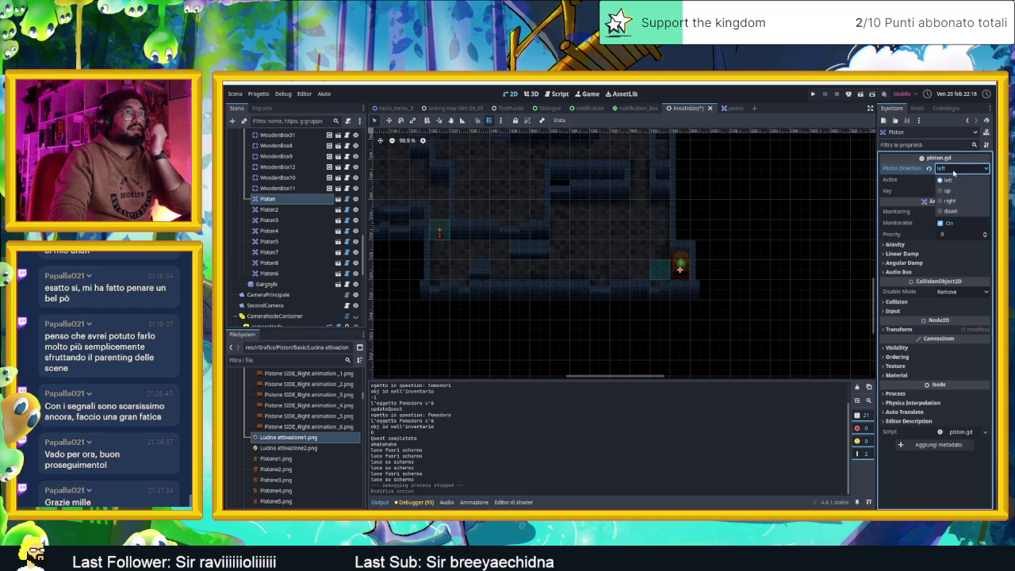
pyautogui.press('Escape')
# Pan across the level to view the other pistons, then open the piston scene
pyautogui.moveTo(825, 349)
pyautogui.mouseDown()
pyautogui.moveTo(754, 347)
pyautogui.moveTo(618, 136)
pyautogui.mouseUp()
pyautogui.scroll(-3, 584, 222)
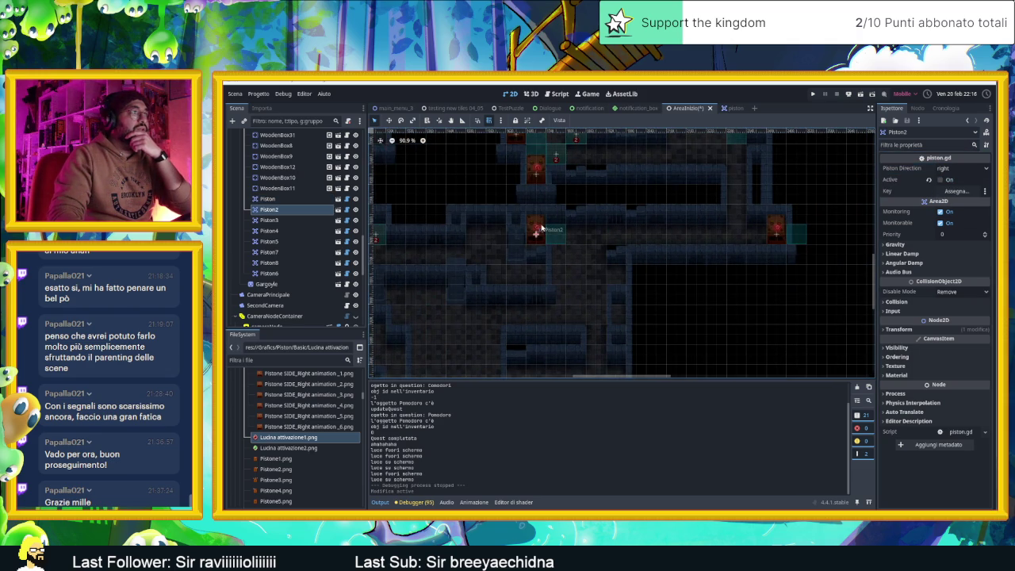
pyautogui.click(728, 108)
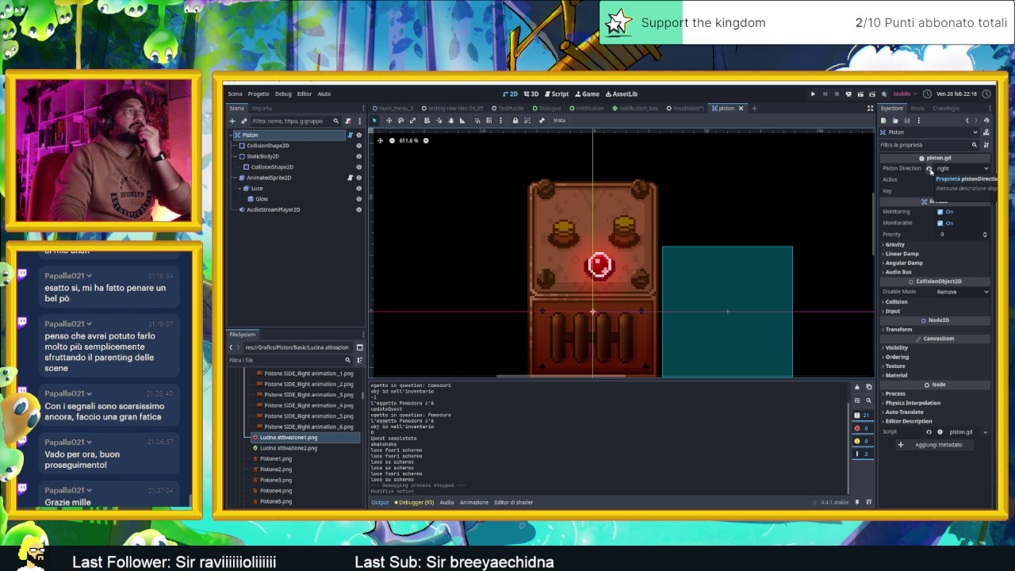
pyautogui.scroll(-5, 773, 233)
# Turn off Active on the base Piston node, review piston.gd, and return to AreaInizio
pyautogui.click(941, 179)
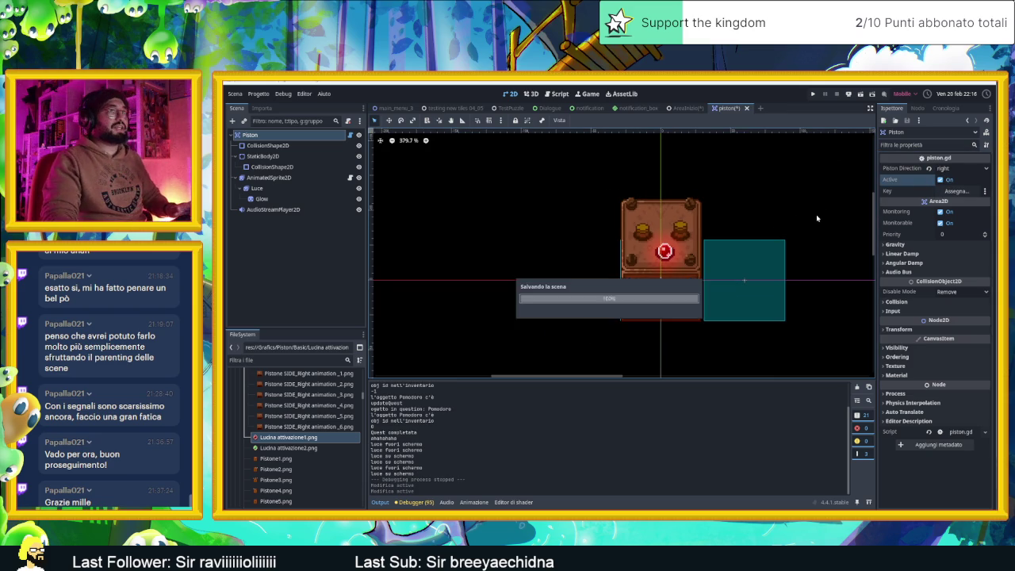
pyautogui.click(350, 135)
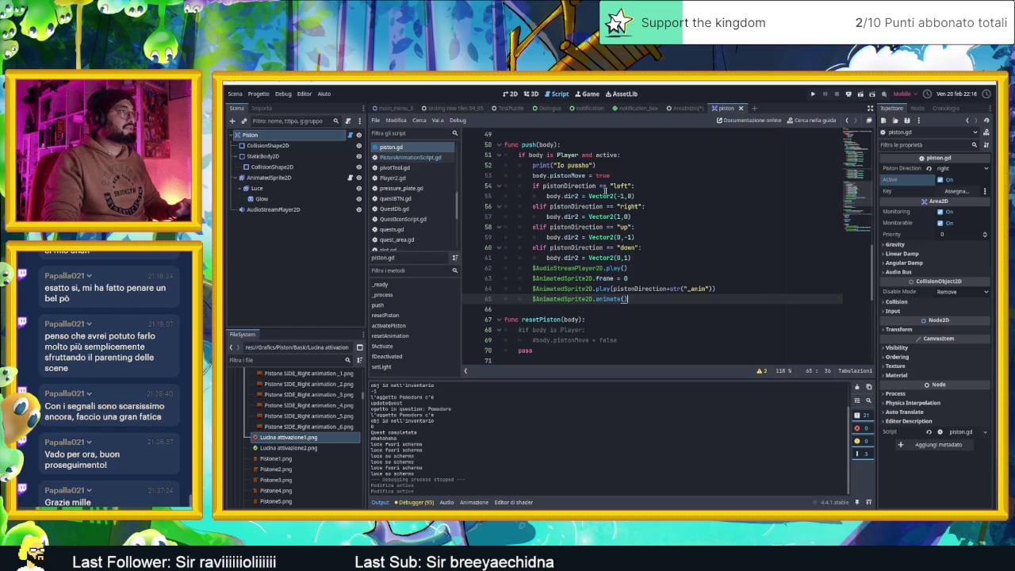
pyautogui.scroll(15, 669, 287)
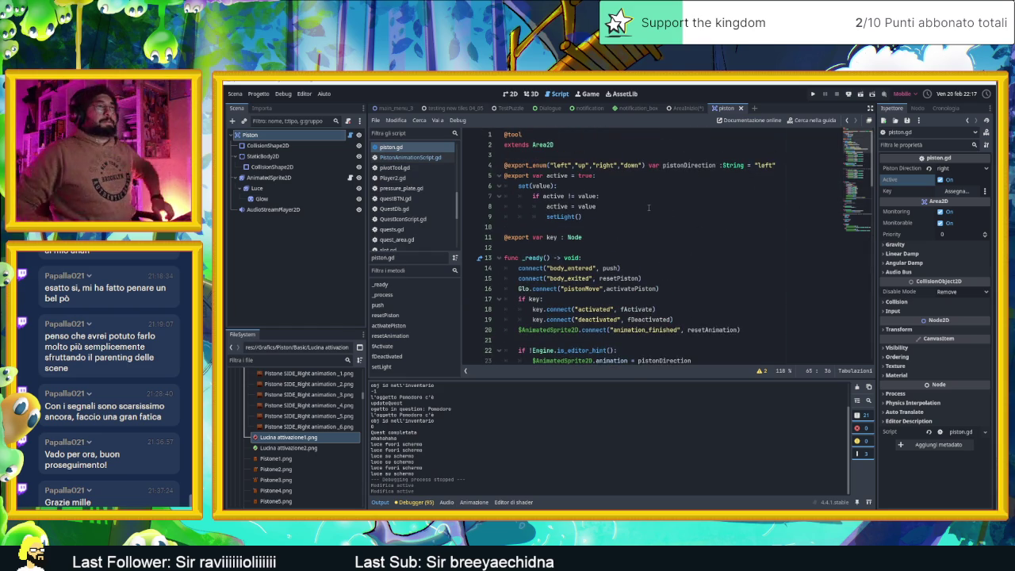
pyautogui.click(680, 108)
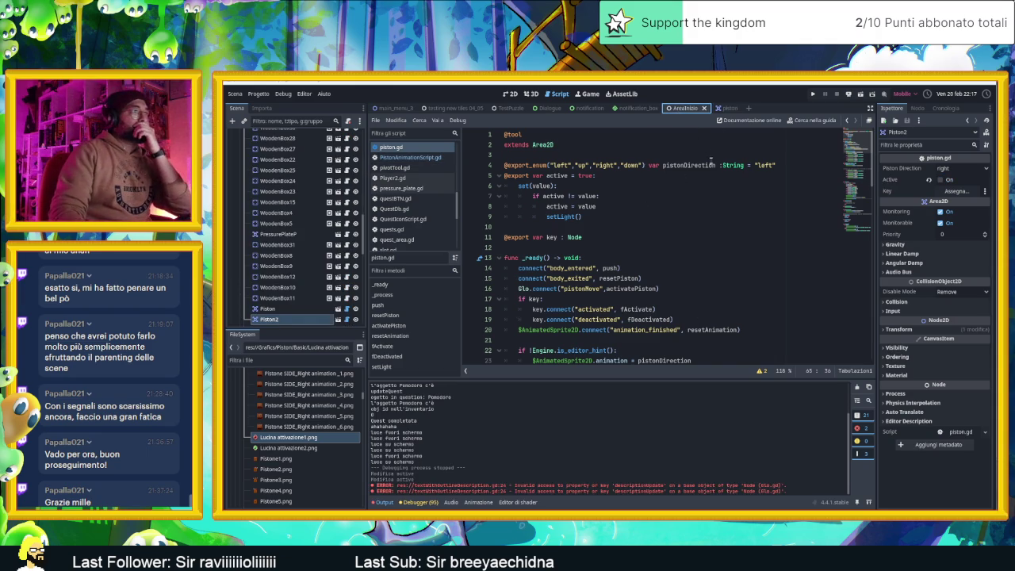
# Duplicate Piston2 into Piston3 in the 2D view and check its direction options
pyautogui.click(512, 94)
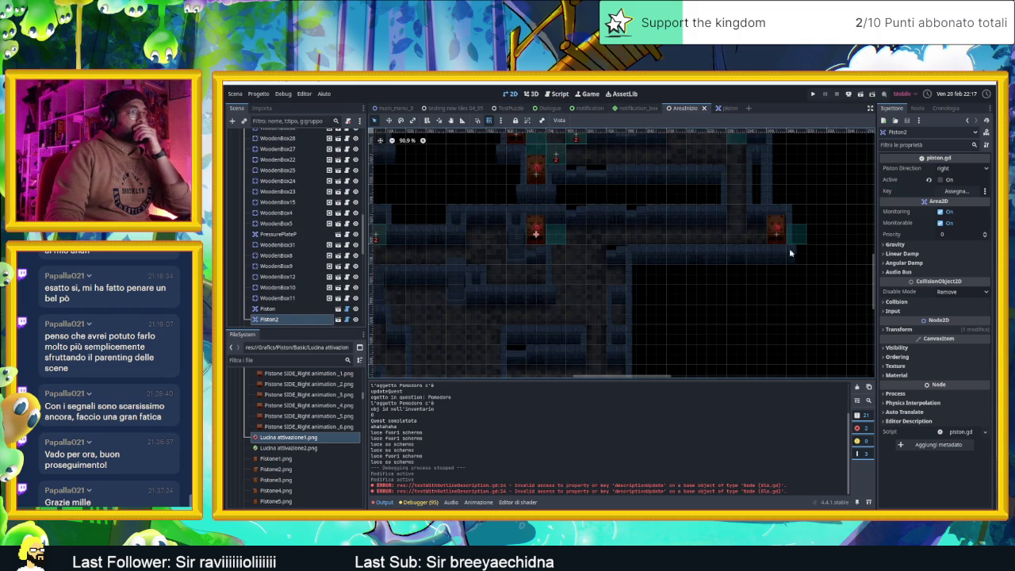
pyautogui.hotkey('ctrl', 'd')
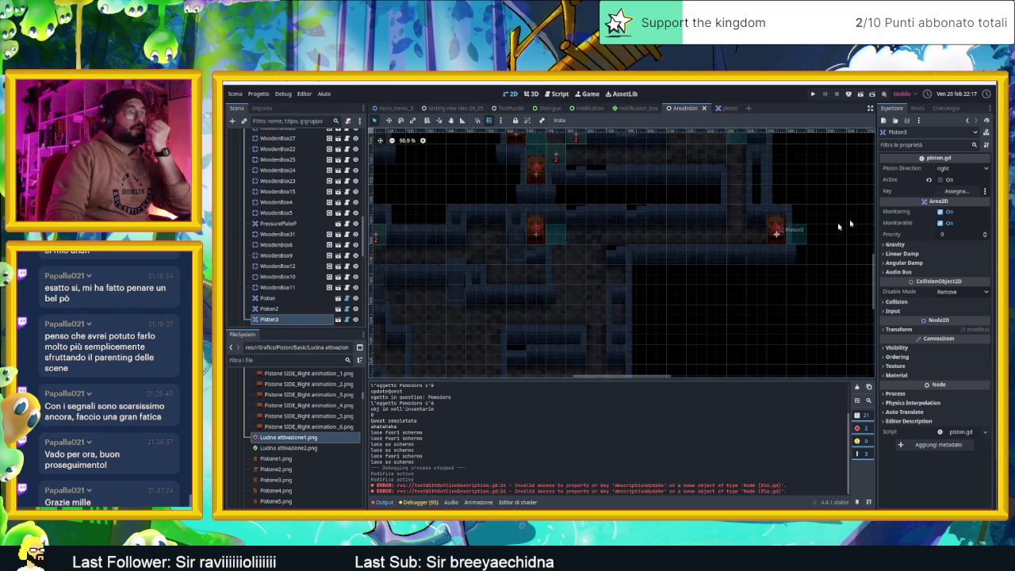
pyautogui.click(961, 168)
pyautogui.click(950, 182)
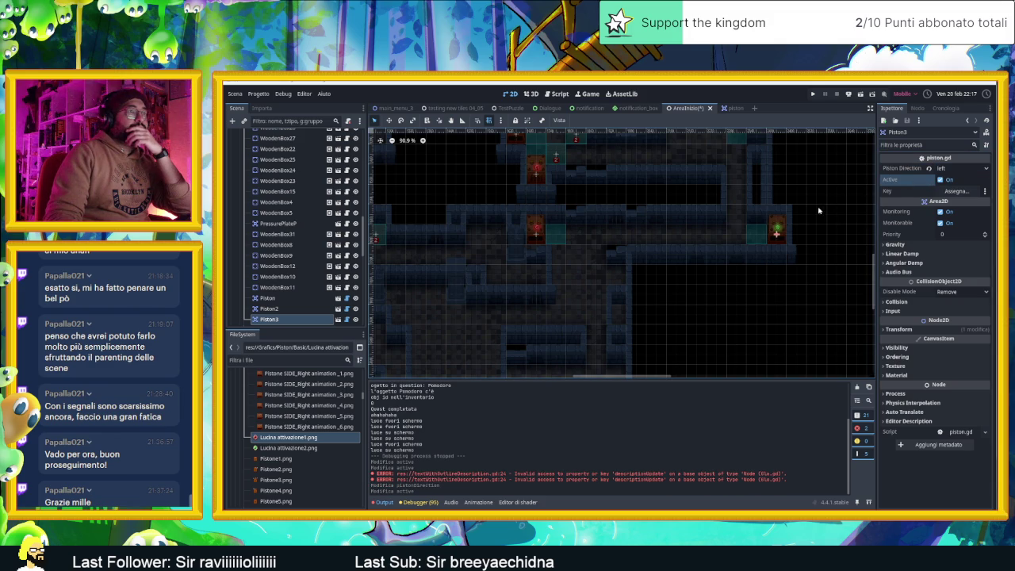
pyautogui.scroll(-2, 659, 287)
# Turn on Active for Piston2 and toggle Active on the first piston
pyautogui.click(558, 200)
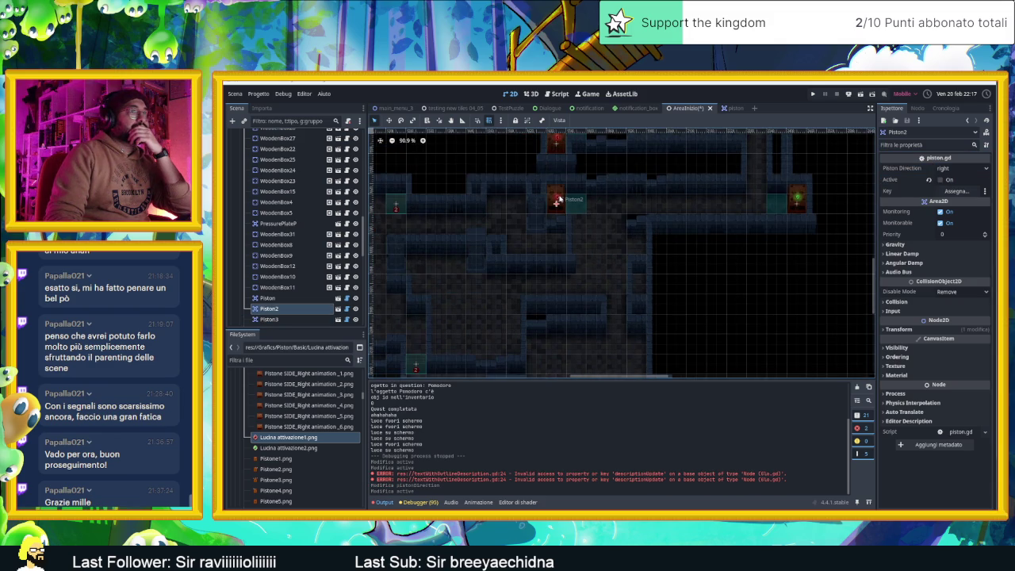
pyautogui.click(930, 180)
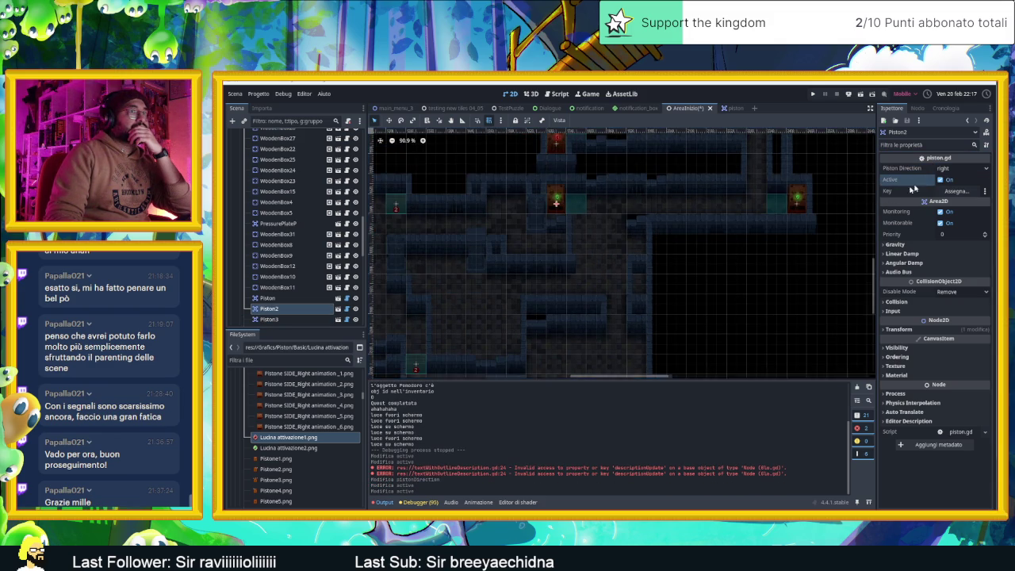
pyautogui.scroll(-4, 737, 267)
pyautogui.click(684, 313)
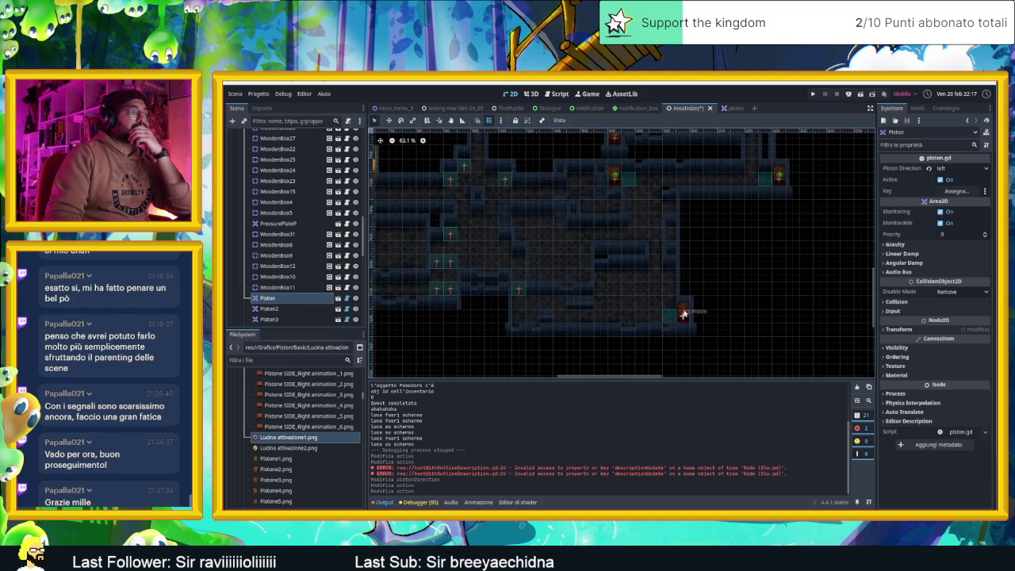
pyautogui.click(940, 180)
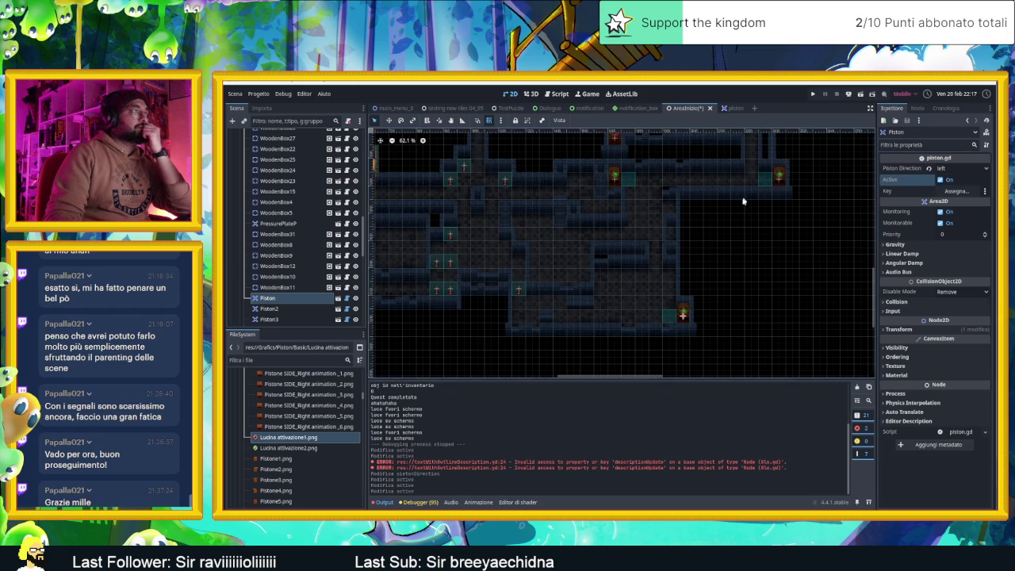
pyautogui.scroll(-3, 762, 241)
pyautogui.scroll(2, 696, 210)
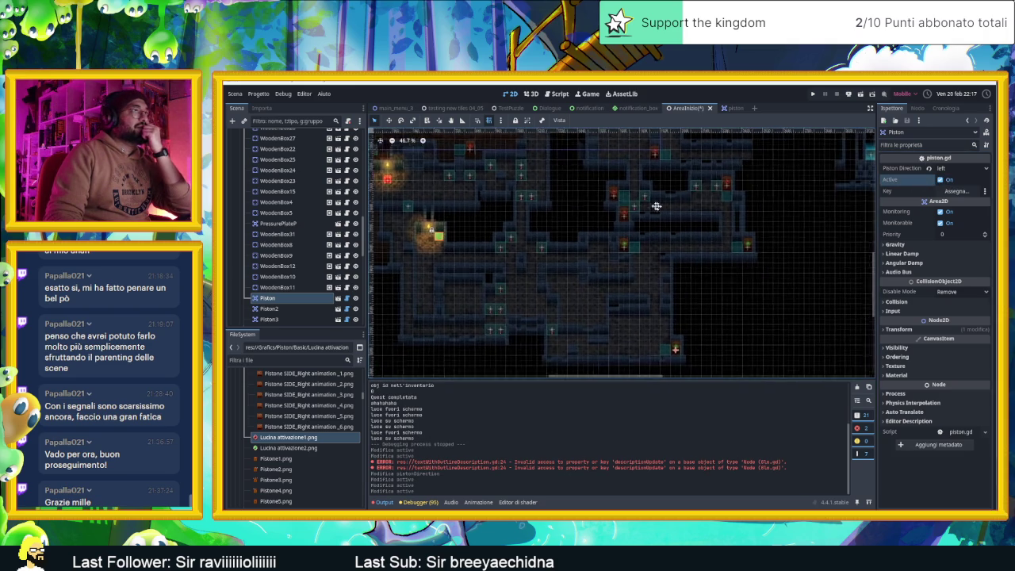
pyautogui.scroll(1, 662, 187)
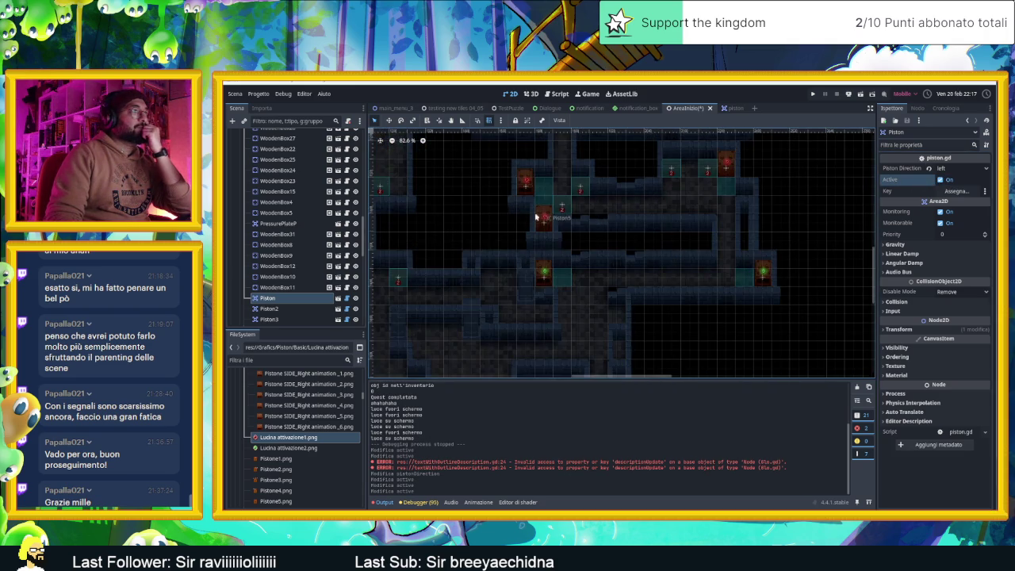
# Turn on Active for Piston5 and Piston4
pyautogui.click(544, 220)
pyautogui.scroll(2, 555, 214)
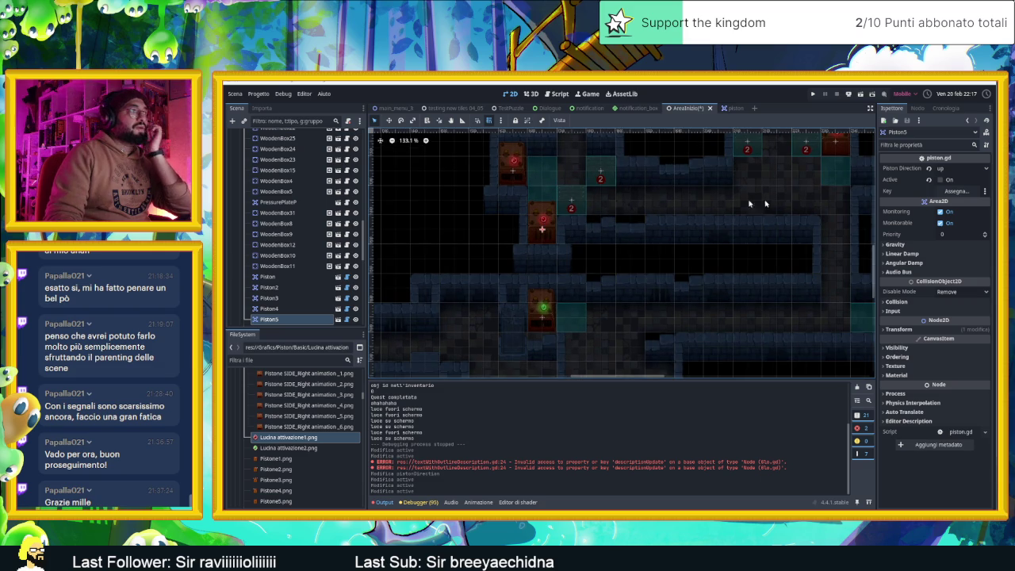
pyautogui.click(959, 180)
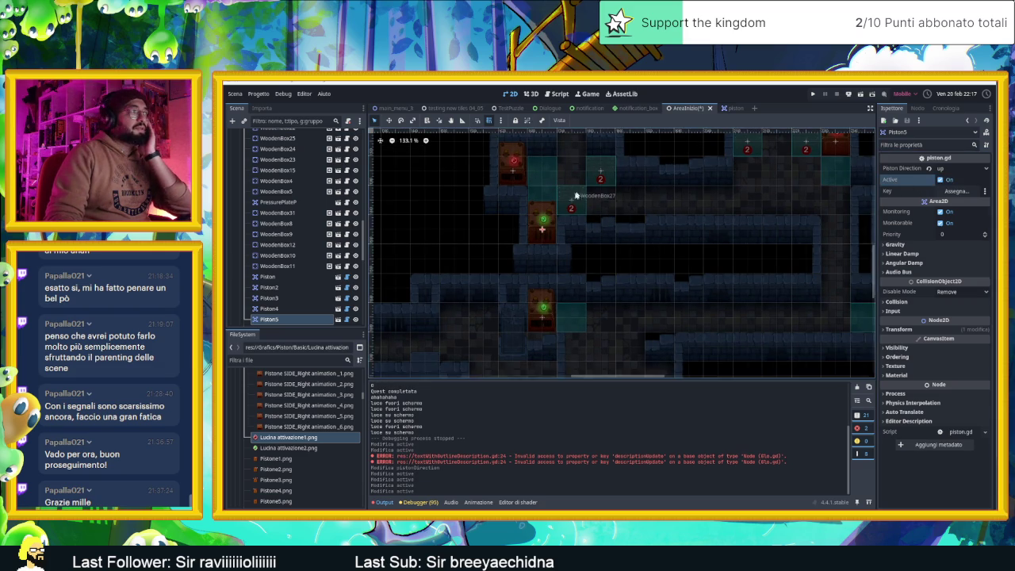
pyautogui.hscroll(2, 498, 226)
pyautogui.click(469, 186)
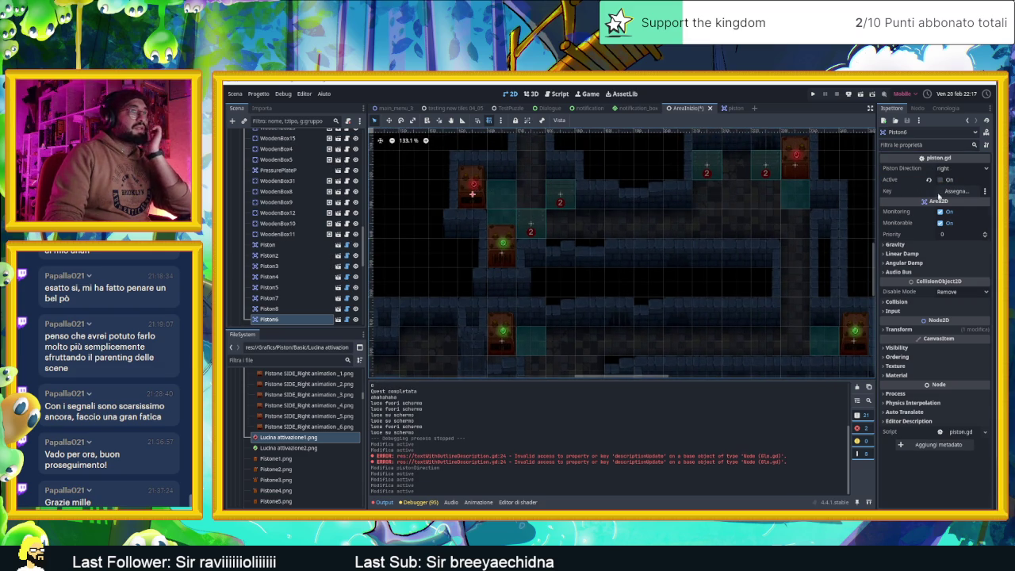
pyautogui.hscroll(3, 732, 243)
pyautogui.scroll(2, 714, 230)
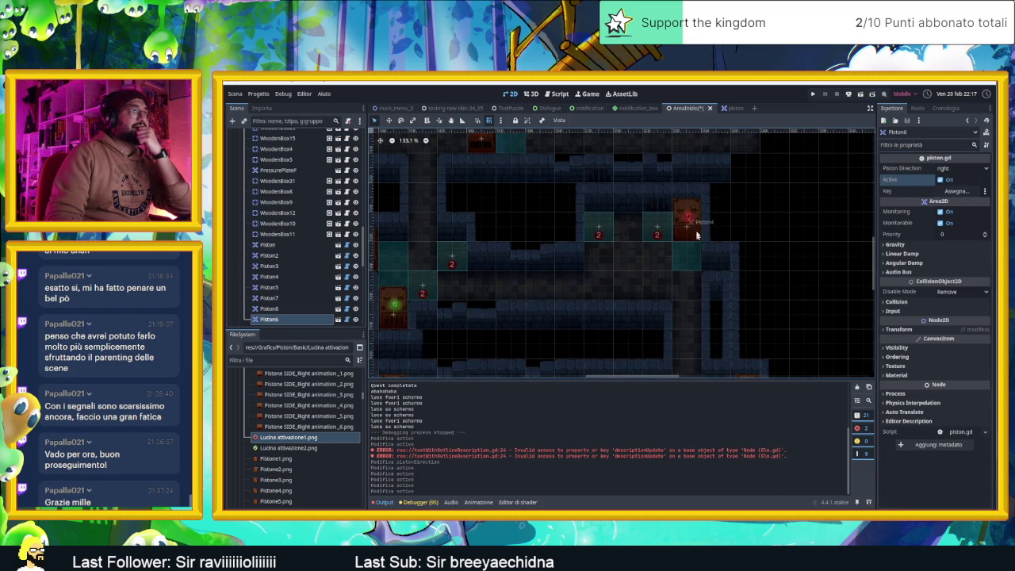
pyautogui.click(695, 224)
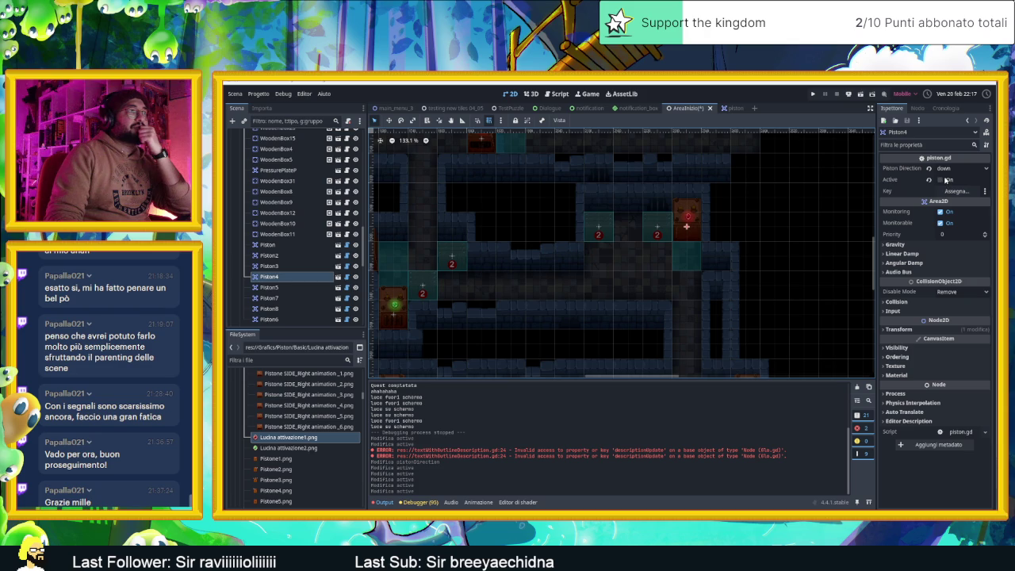
pyautogui.click(943, 180)
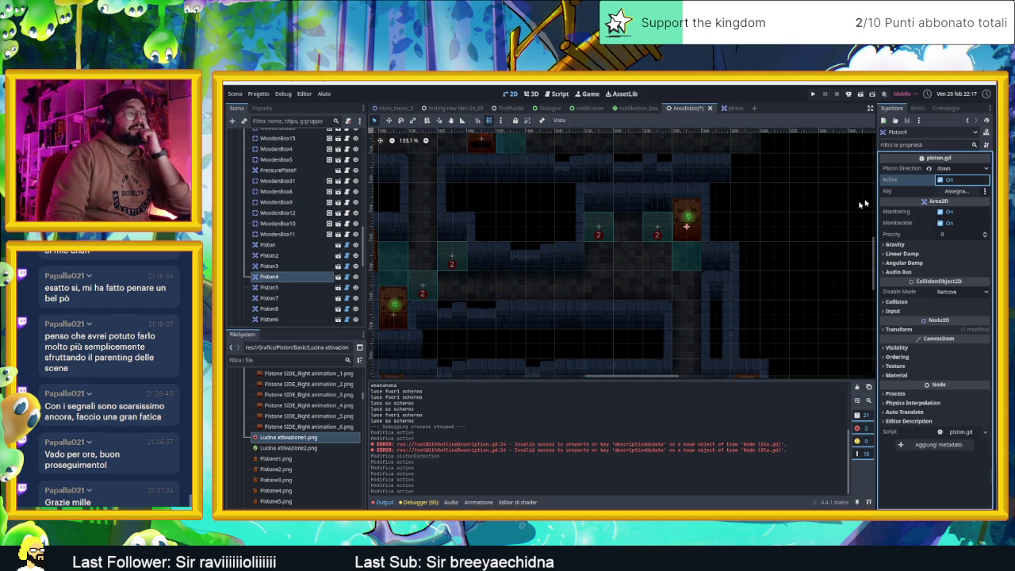
pyautogui.scroll(-2, 781, 227)
pyautogui.scroll(-5, 596, 208)
# Make Piston7 face left, activate Piston7 and Piston8, and save the level
pyautogui.click(634, 299)
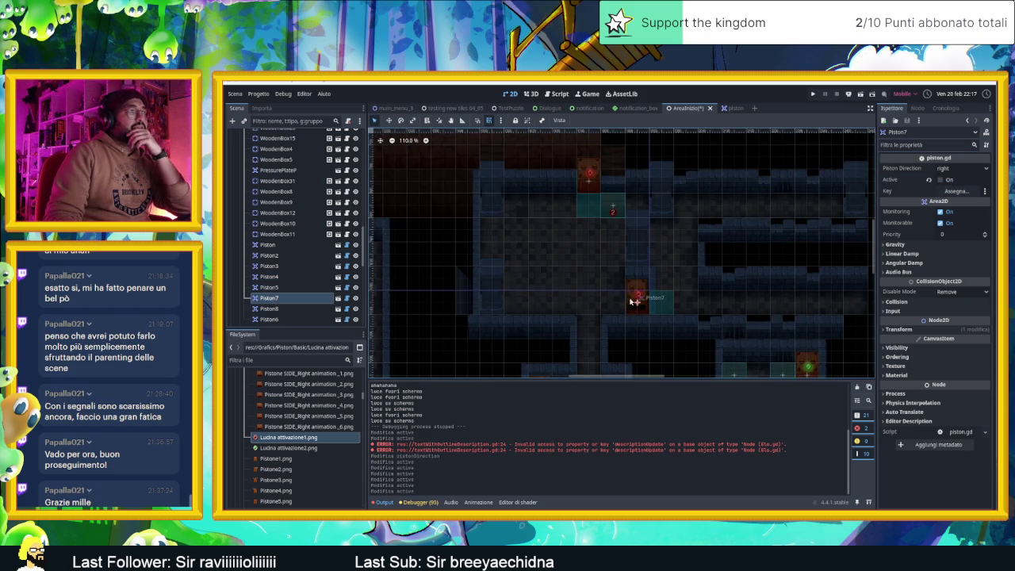
pyautogui.click(974, 168)
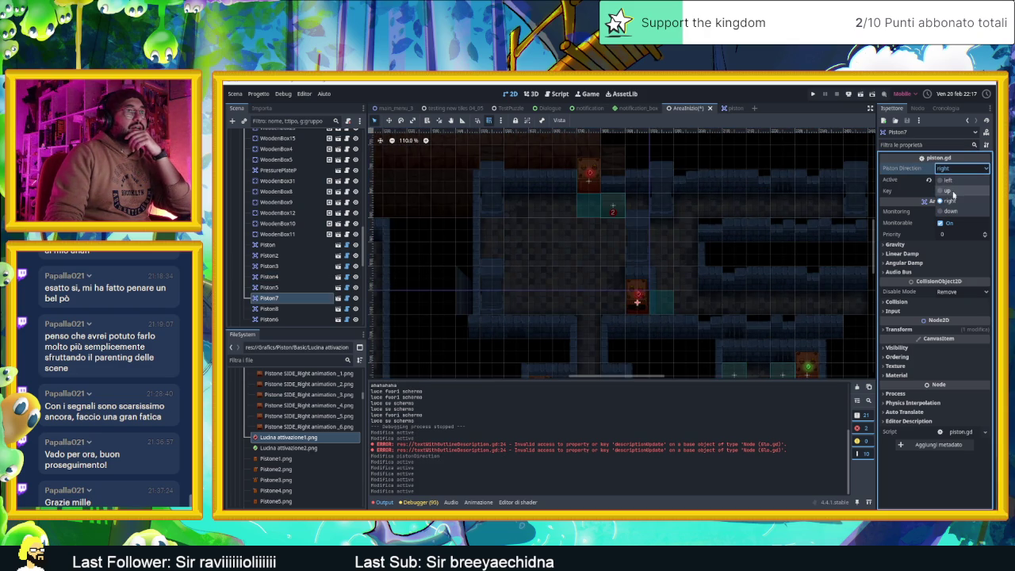
pyautogui.click(949, 180)
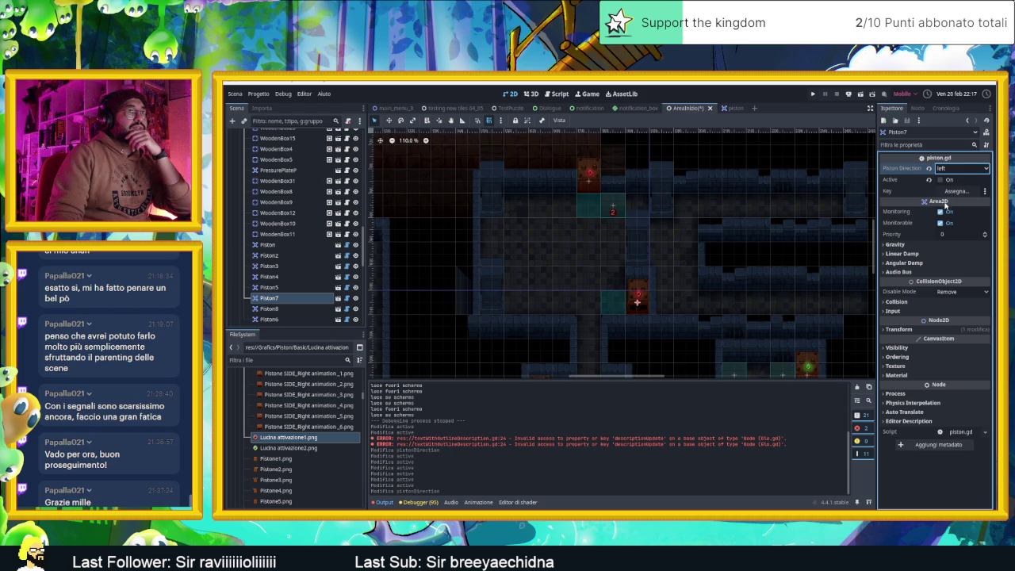
pyautogui.click(941, 180)
pyautogui.click(599, 177)
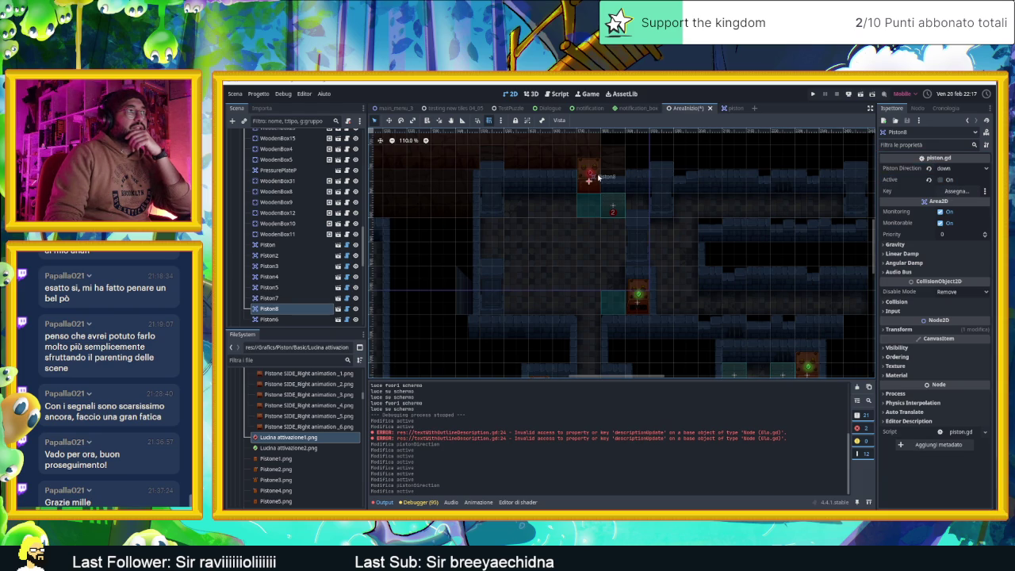
pyautogui.click(941, 180)
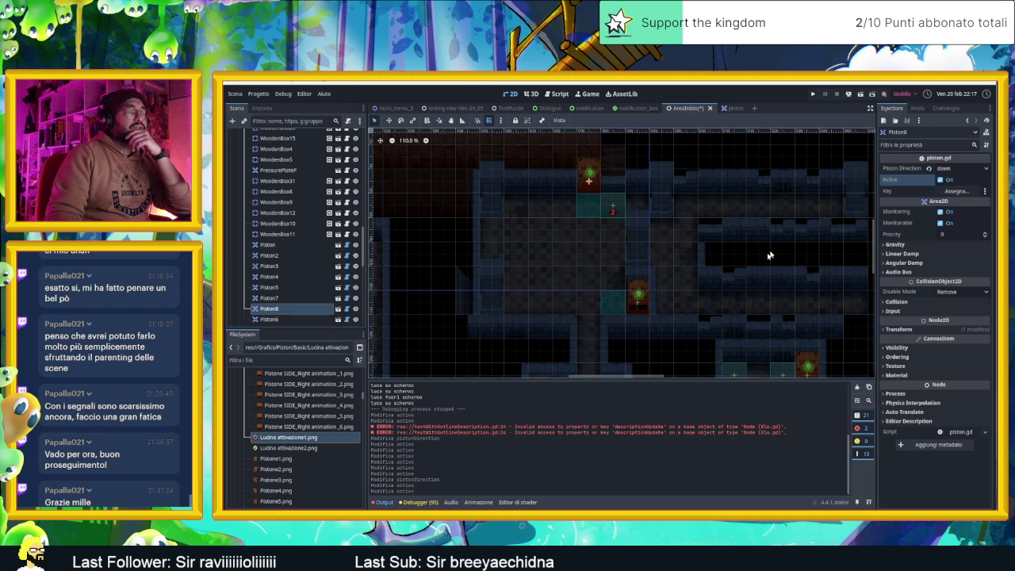
pyautogui.scroll(-4, 781, 250)
pyautogui.moveTo(714, 238); pyautogui.dragTo(766, 228)
pyautogui.hotkey('ctrl', 's')
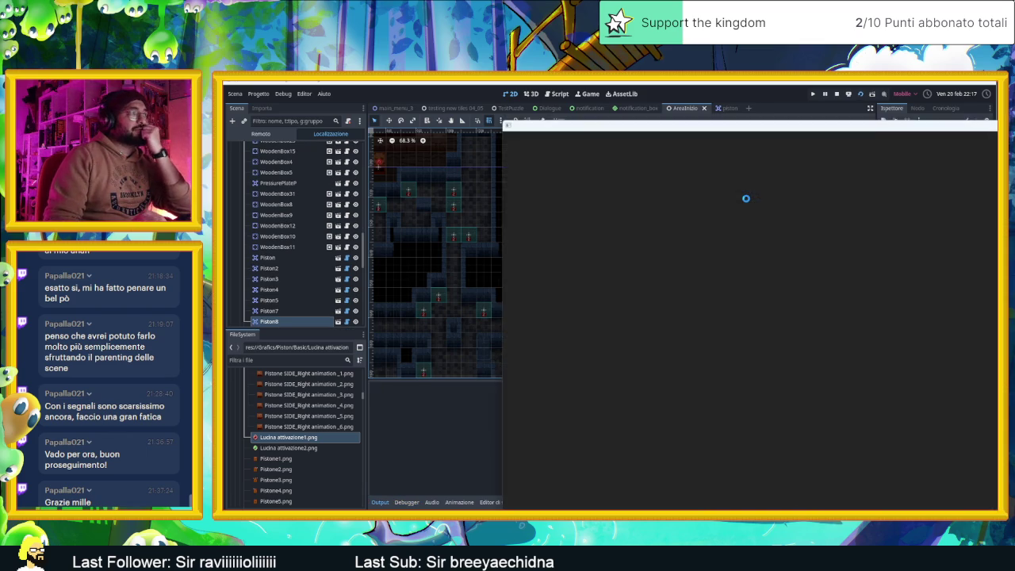
# Slide the slime through the opening rooms and into the crates using the arrow keys
pyautogui.moveTo(789, 129); pyautogui.dragTo(530, 119)
pyautogui.press('Right')
pyautogui.press('Down')
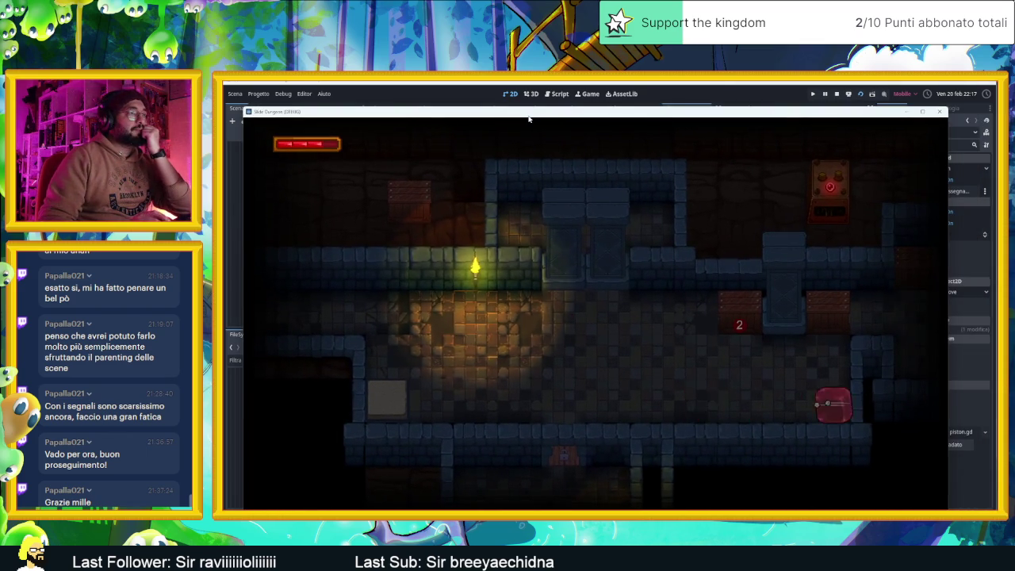
pyautogui.press('Up')
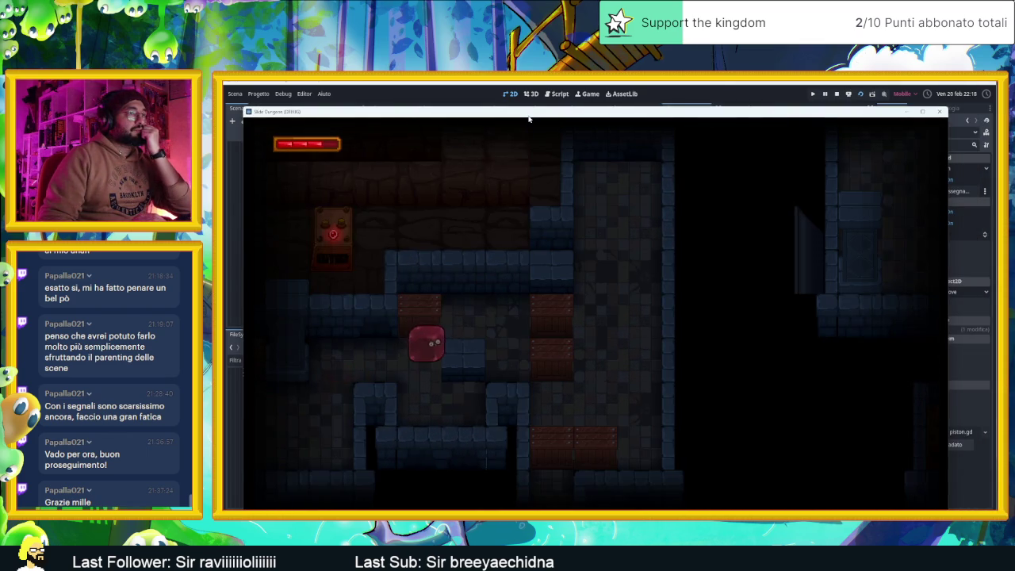
pyautogui.press('Up')
pyautogui.press('Right')
pyautogui.press('Right')
pyautogui.press('Up')
pyautogui.press('Left')
pyautogui.press('Down')
pyautogui.press('Up')
pyautogui.press('Down')
pyautogui.press('Up')
pyautogui.press('Down')
pyautogui.press('Left')
pyautogui.press('Down')
pyautogui.press('Right')
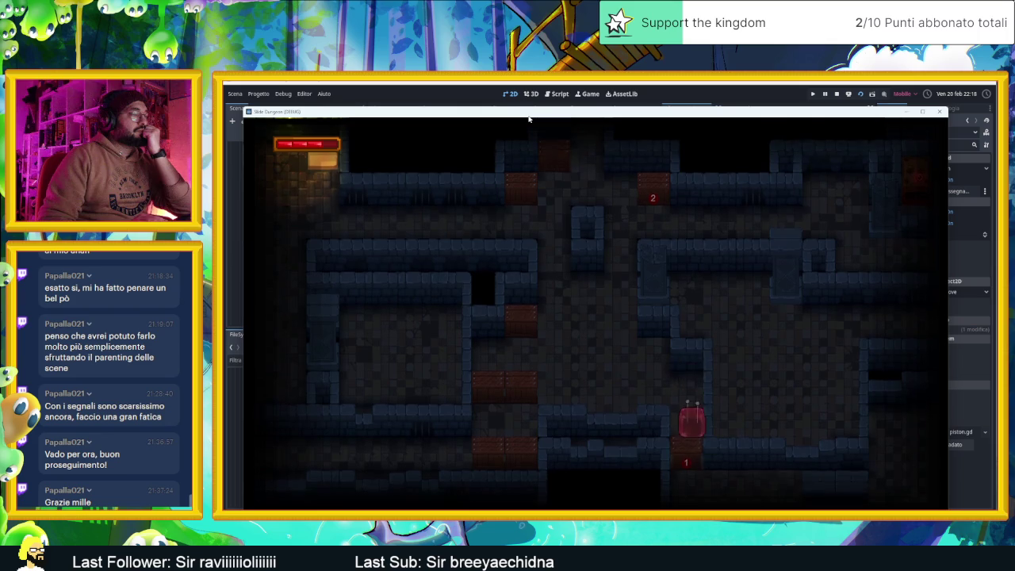
pyautogui.press('Up')
pyautogui.press('Right')
pyautogui.press('Up')
pyautogui.press('Right')
pyautogui.press('Down')
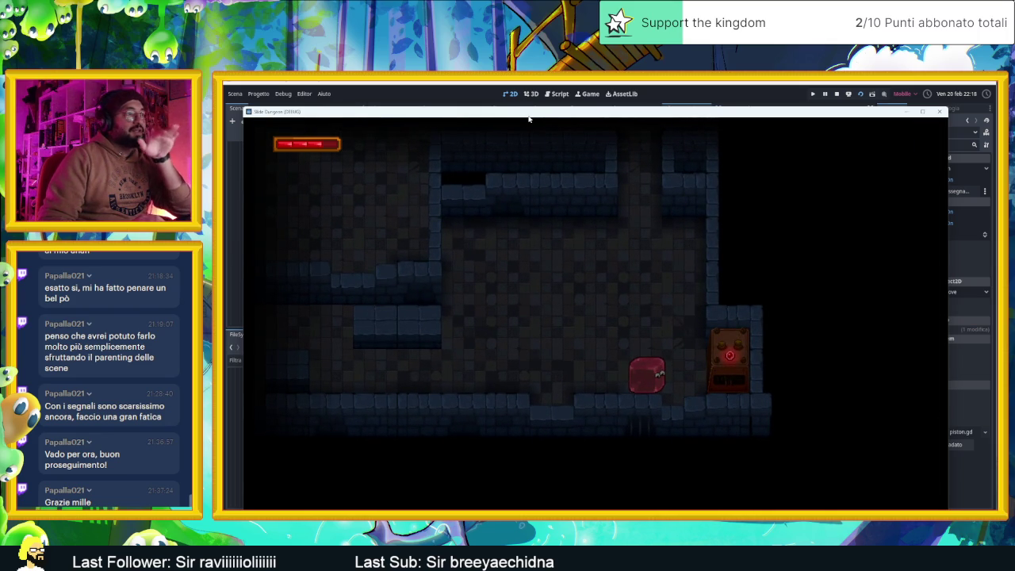
# Bring the slime beside a piston and let the extending piston push it back
pyautogui.press('Up')
pyautogui.press('Left')
pyautogui.press('Right')
pyautogui.press('Down')
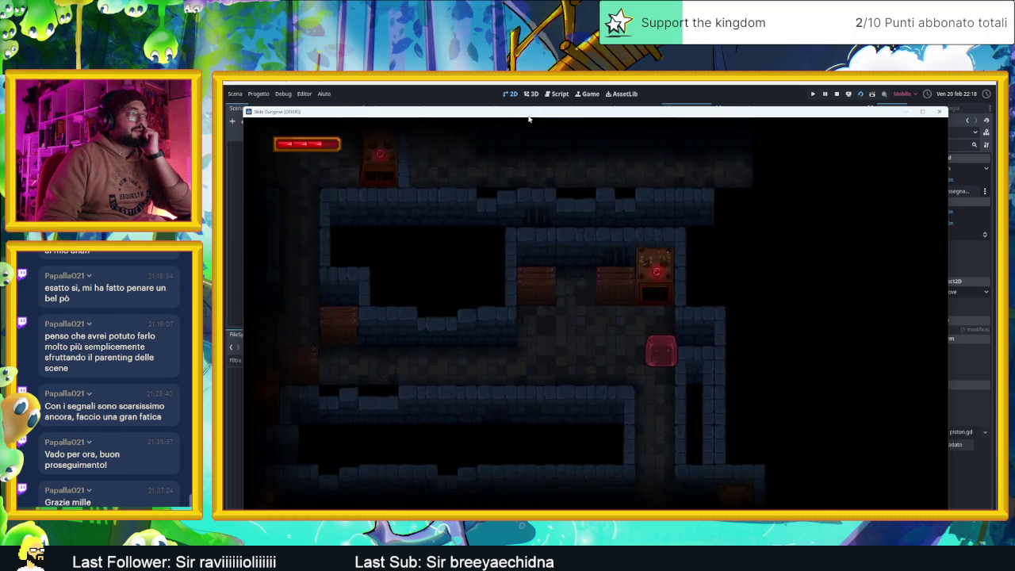
pyautogui.press('Left')
pyautogui.press('Right')
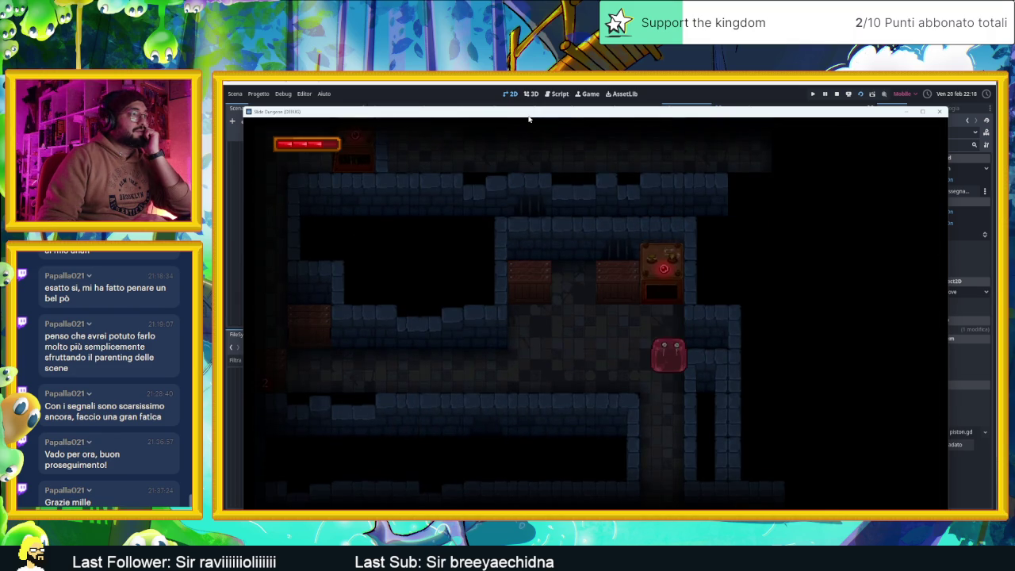
pyautogui.press('Down')
pyautogui.press('Left')
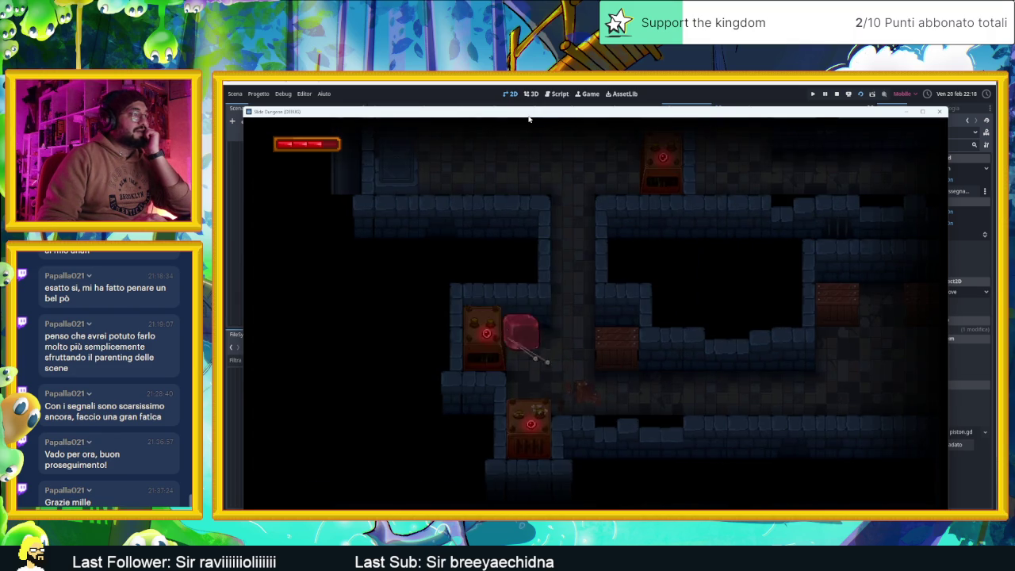
pyautogui.press('Down')
pyautogui.press('Up')
pyautogui.press('Left')
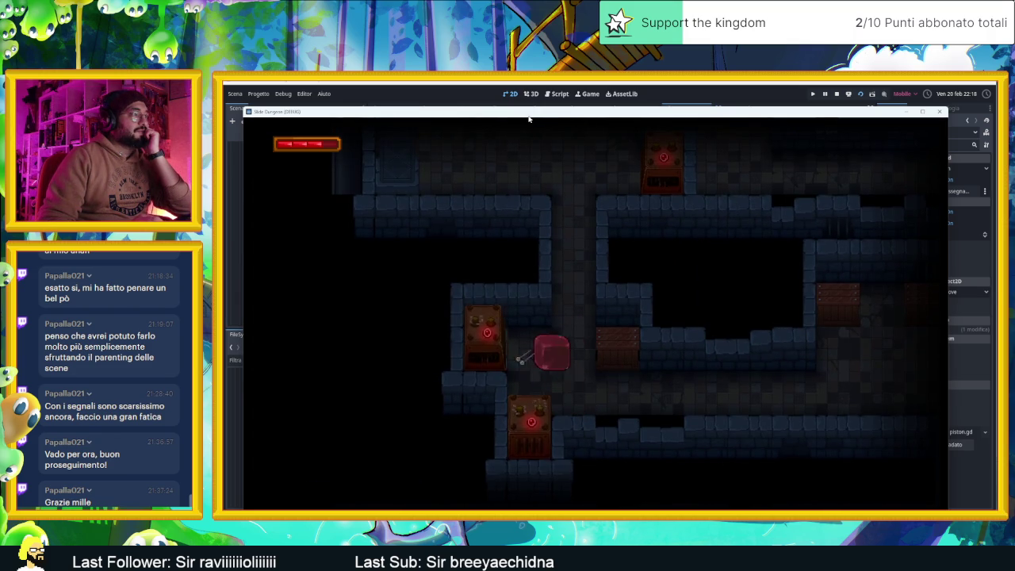
pyautogui.press('Down')
pyautogui.press('Down')
pyautogui.press('Up')
pyautogui.press('Left')
pyautogui.press('Down')
pyautogui.press('Up')
pyautogui.press('Left')
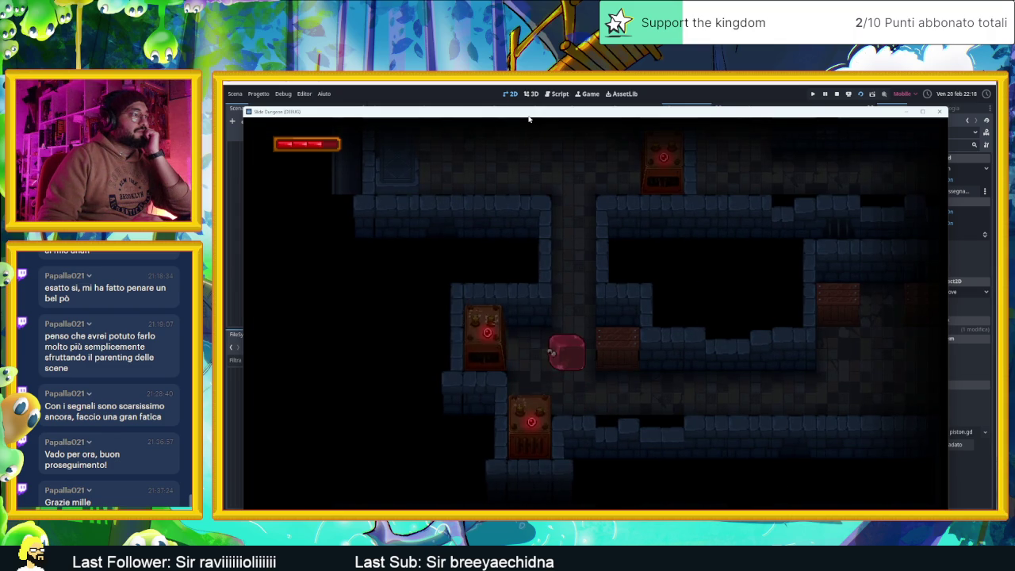
pyautogui.press('Down')
pyautogui.press('Up')
pyautogui.press('Left')
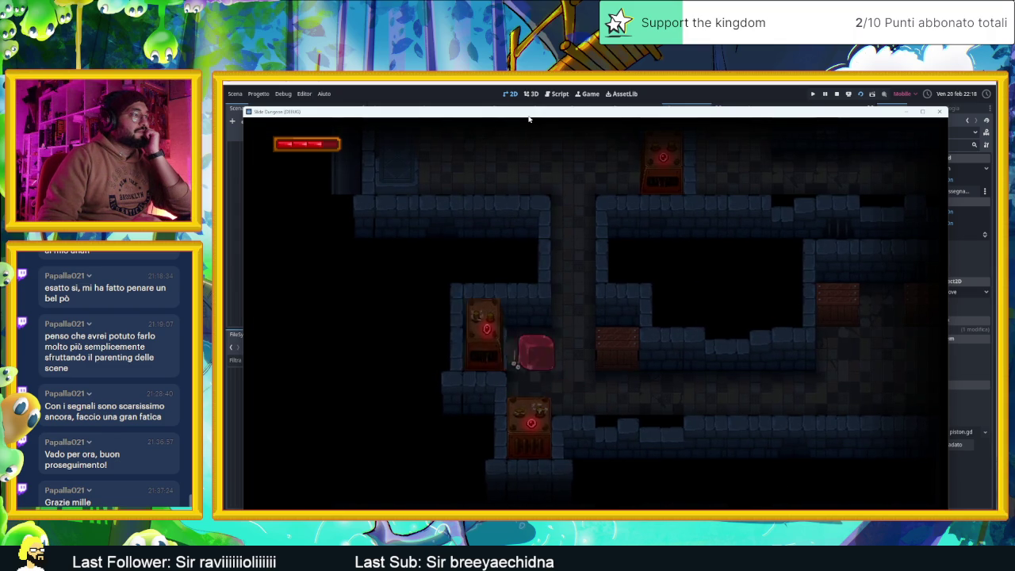
pyautogui.press('Up')
pyautogui.press('Up')
pyautogui.press('Up')
pyautogui.press('Right')
pyautogui.press('Left')
pyautogui.press('Down')
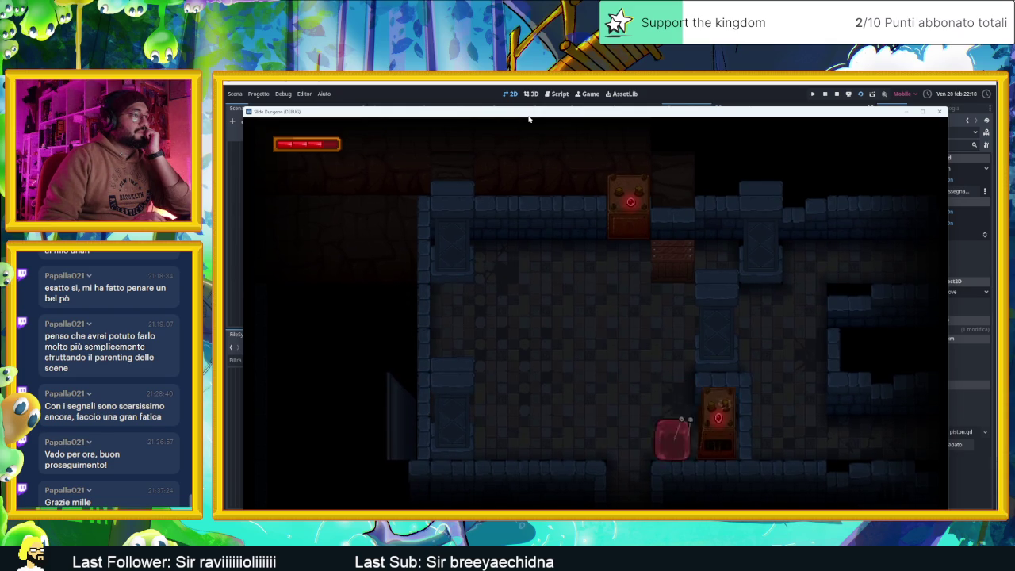
# Bounce the slime up and down beside the trap box
pyautogui.press('Left')
pyautogui.press('Right')
pyautogui.press('Up')
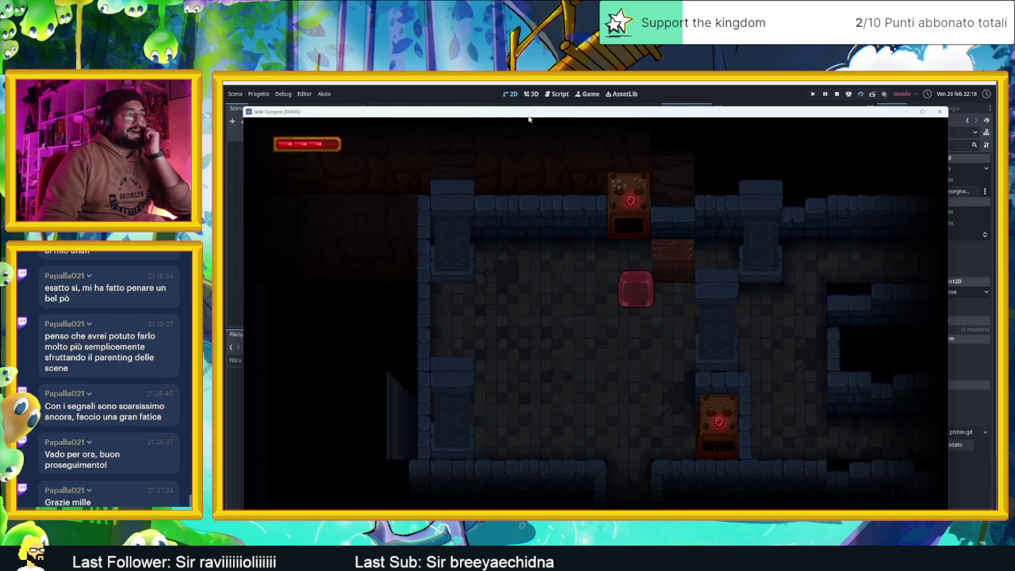
pyautogui.press('Down')
pyautogui.press('Up')
pyautogui.press('Down')
pyautogui.press('Up')
pyautogui.press('Down')
pyautogui.press('Up')
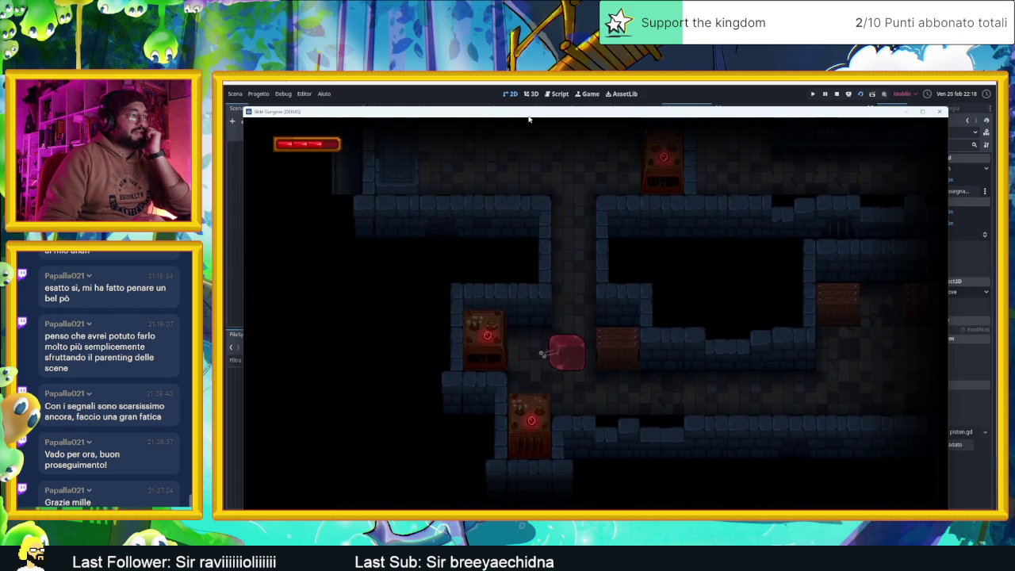
pyautogui.press('Down')
pyautogui.press('Up')
pyautogui.press('Left')
pyautogui.press('Right')
pyautogui.press('Right')
pyautogui.press('Right')
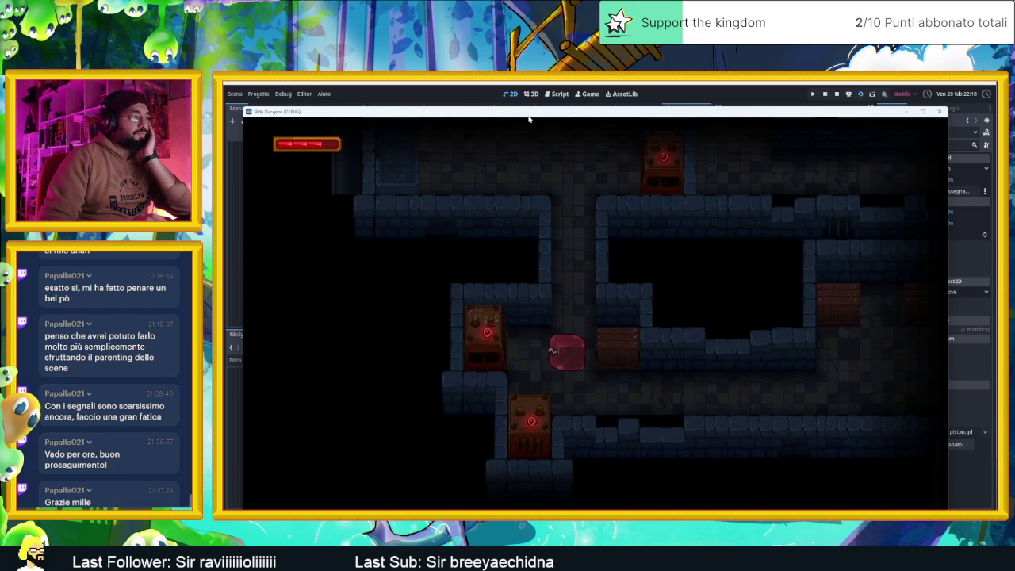
# Slide past the trap box and along the corridor, then close the game and select Piston2
pyautogui.press('Down')
pyautogui.press('Up')
pyautogui.press('Down')
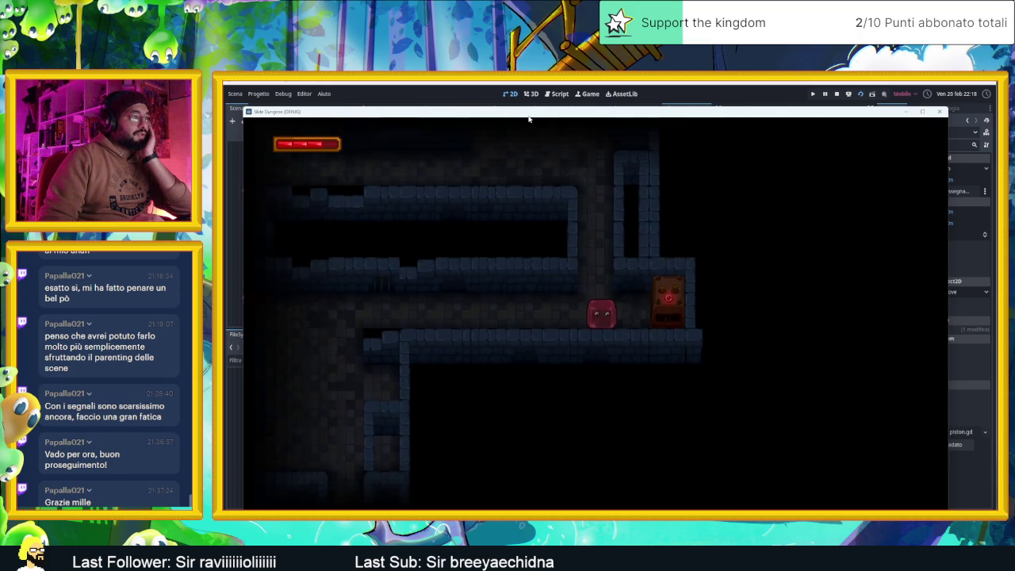
pyautogui.press('Right')
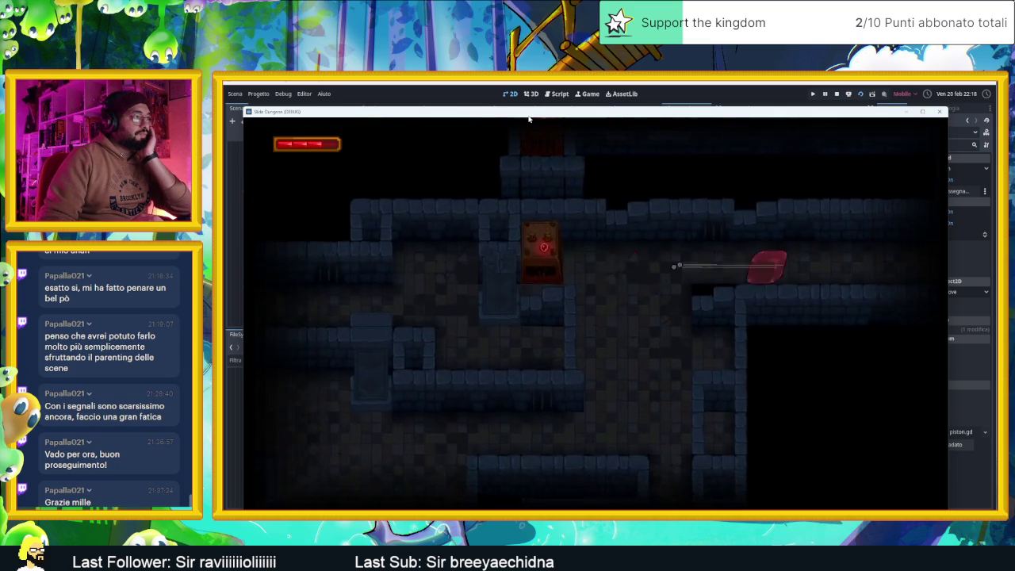
pyautogui.press('Down')
pyautogui.press('Left')
pyautogui.press('Right')
pyautogui.press('Up')
pyautogui.press('Left')
pyautogui.press('Right')
pyautogui.press('Left')
pyautogui.press('Right')
pyautogui.press('Left')
pyautogui.press('Right')
pyautogui.press('Down')
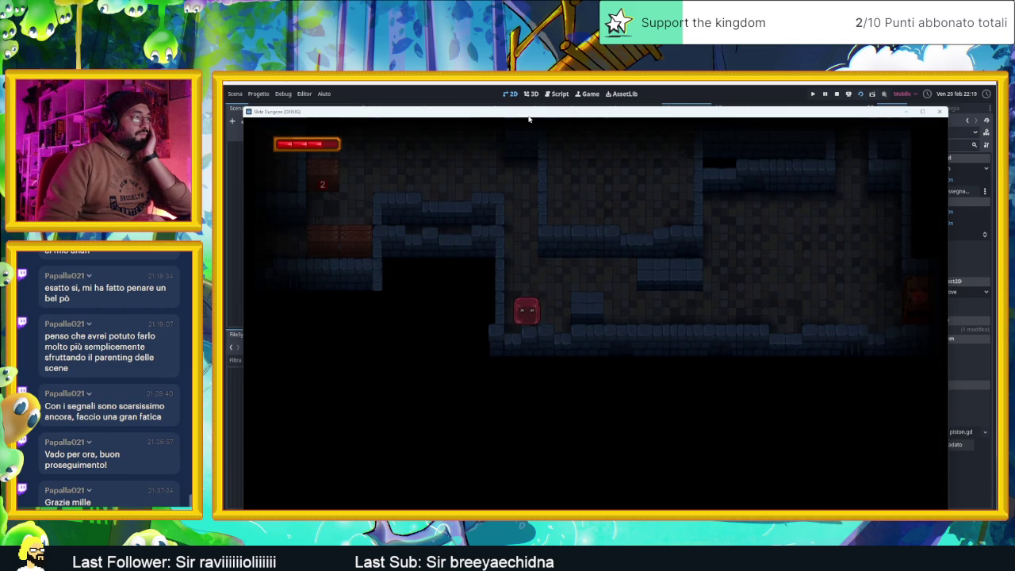
pyautogui.click(938, 112)
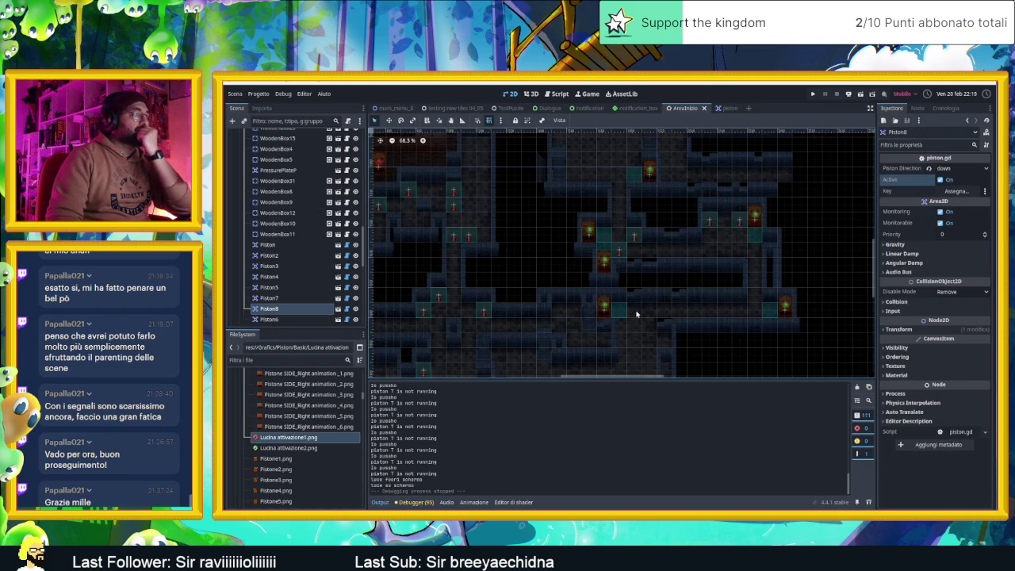
pyautogui.click(605, 310)
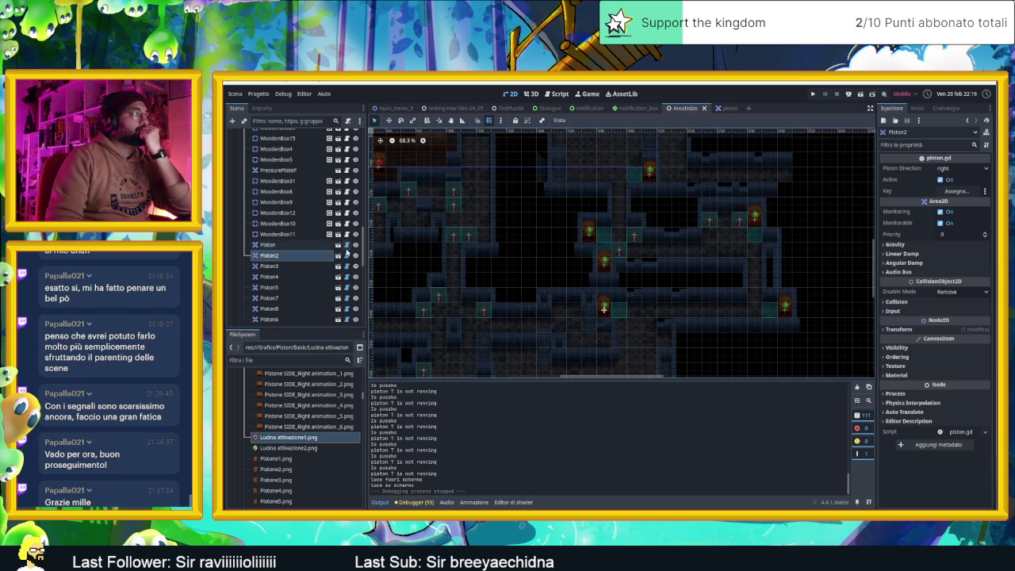
# Open piston.gd and scroll to its _ready() function
pyautogui.click(347, 249)
pyautogui.scroll(-4, 579, 271)
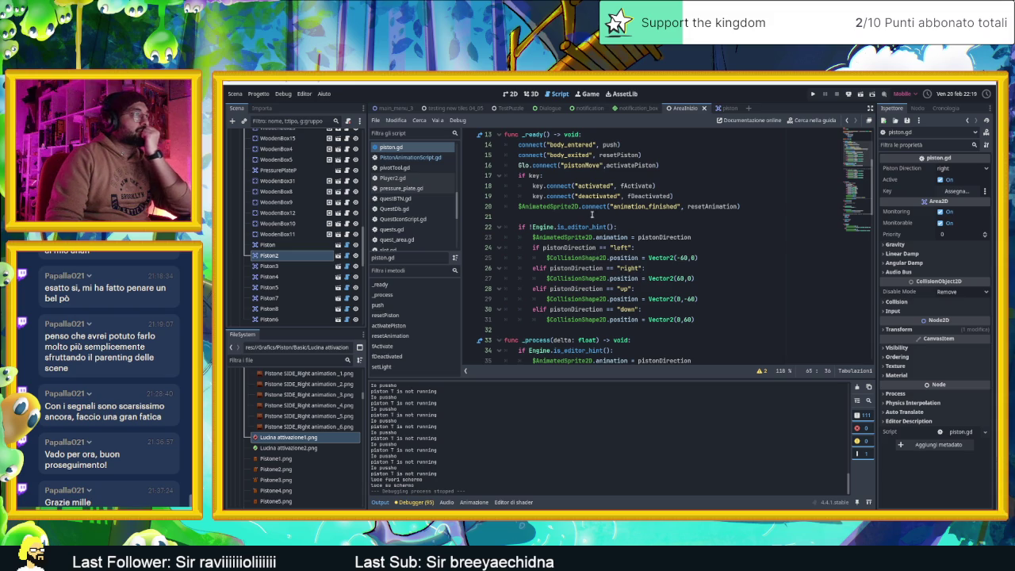
pyautogui.scroll(-3, 590, 209)
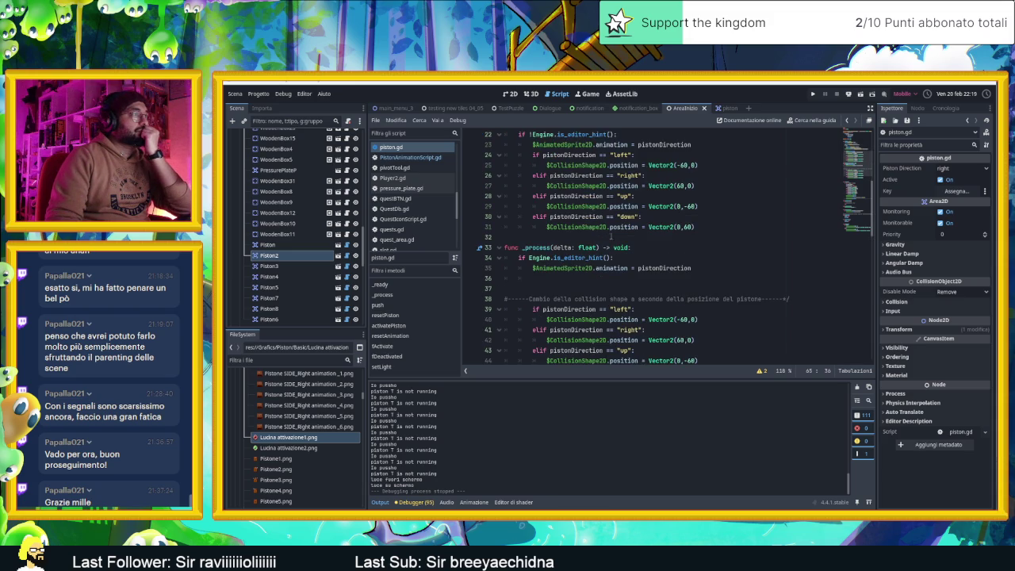
pyautogui.scroll(4, 612, 236)
pyautogui.scroll(3, 610, 237)
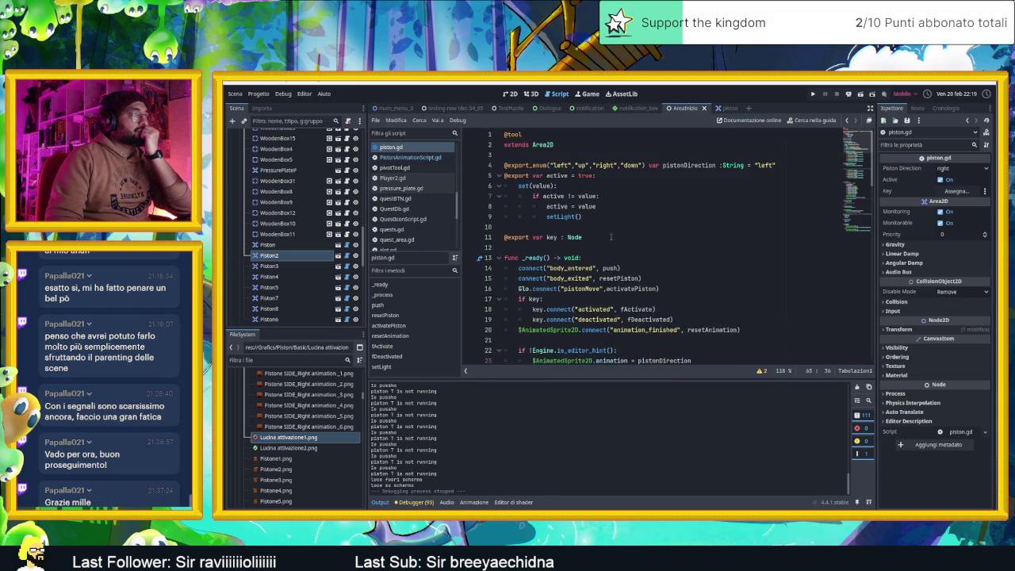
pyautogui.scroll(-2, 610, 236)
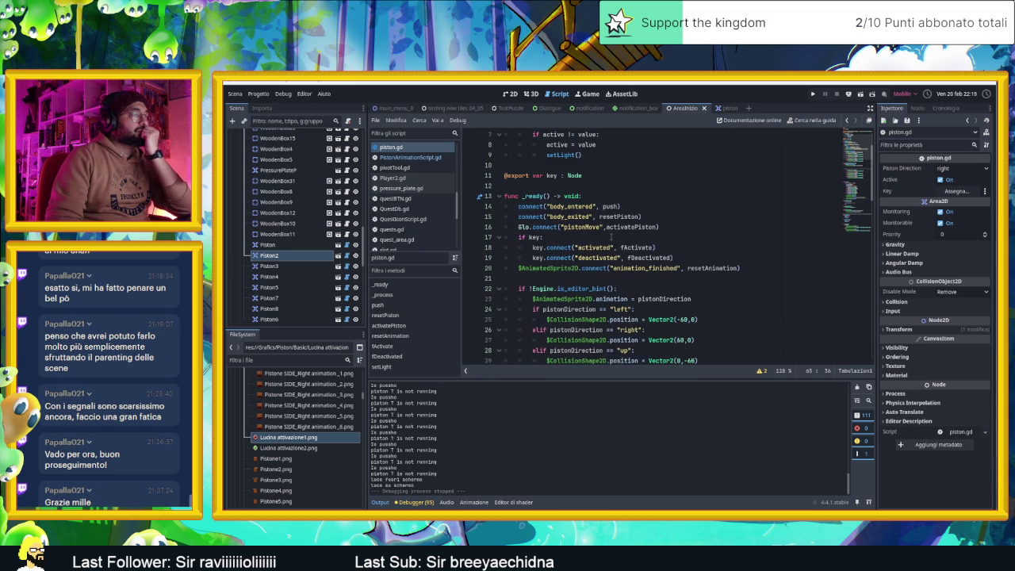
# Add a setLight() call on empty line 21 and save piston.gd
pyautogui.click(541, 276)
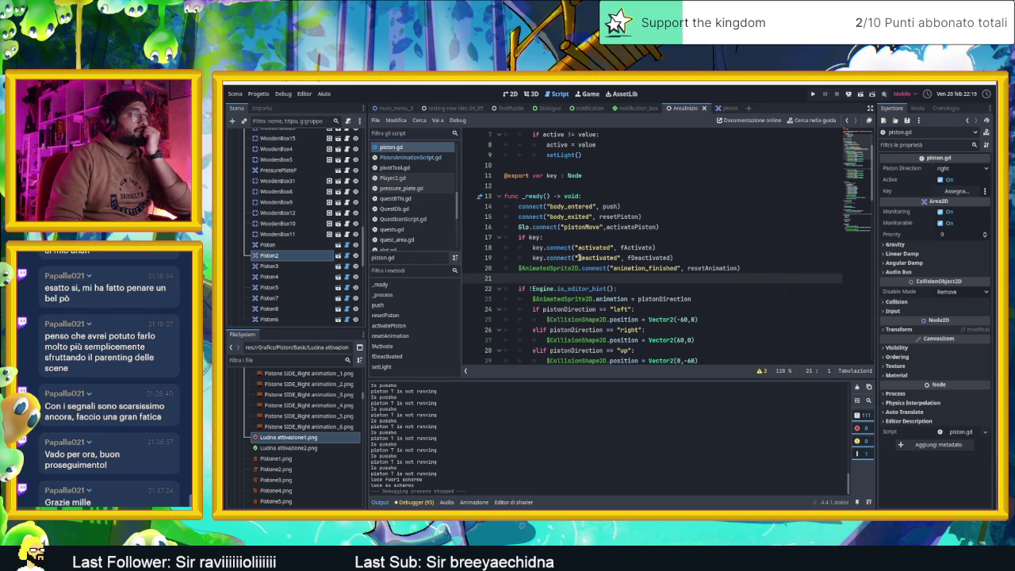
pyautogui.scroll(-1, 675, 221)
pyautogui.scroll(-4, 676, 222)
pyautogui.scroll(3, 706, 214)
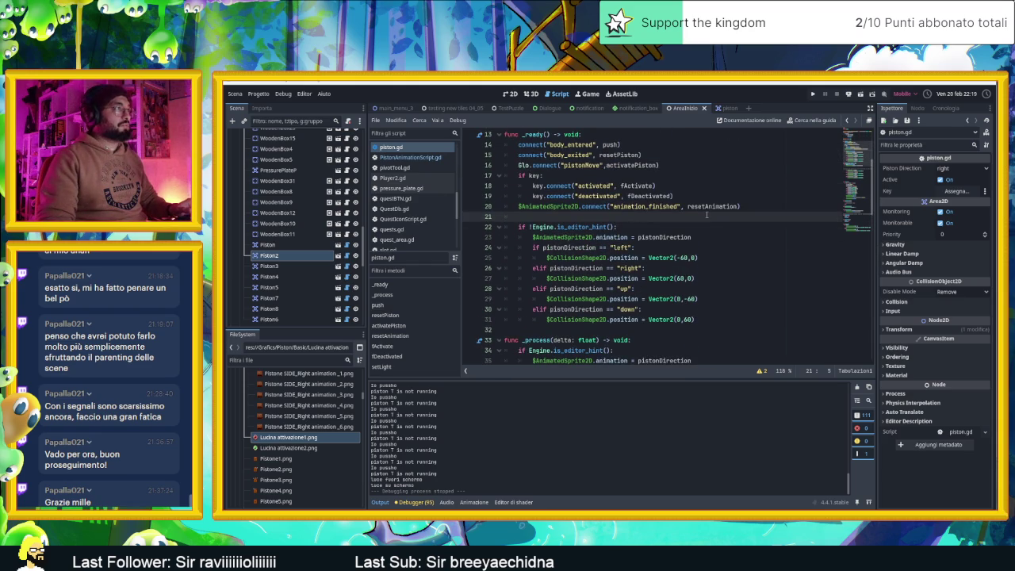
pyautogui.write('i')
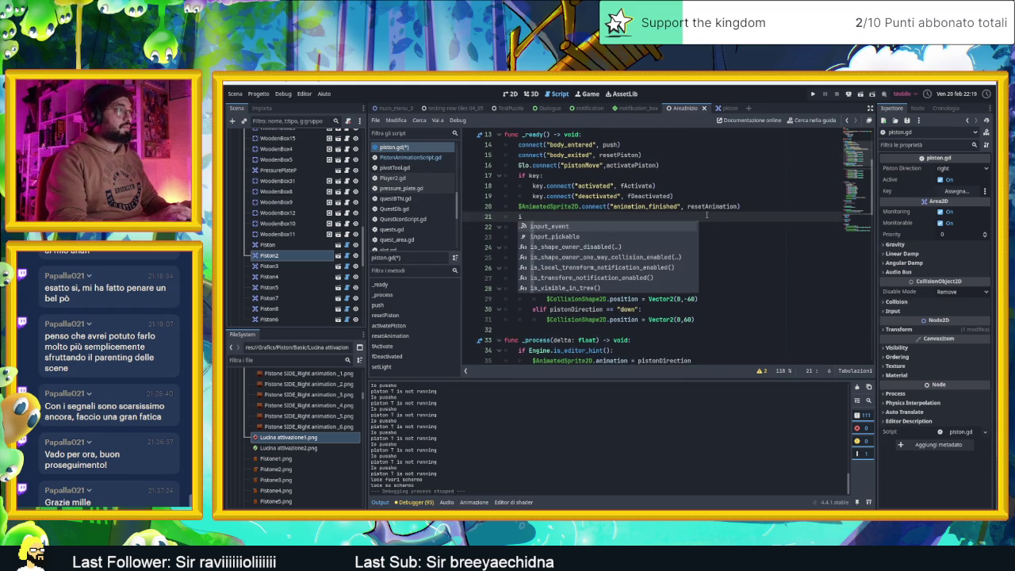
pyautogui.press('BackSpace')
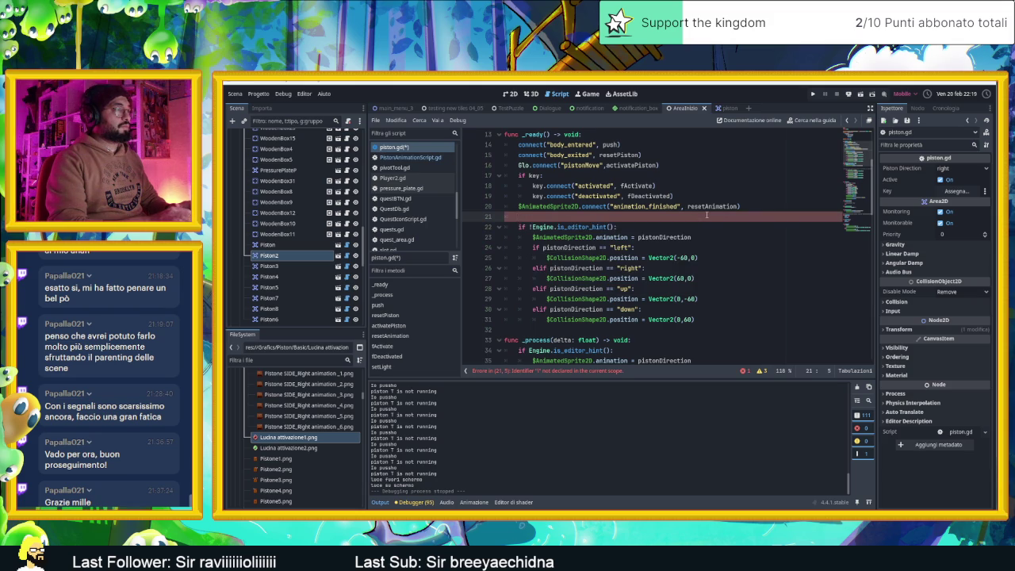
pyautogui.write('setL')
pyautogui.press('Return')
pyautogui.hotkey('ctrl', 's')
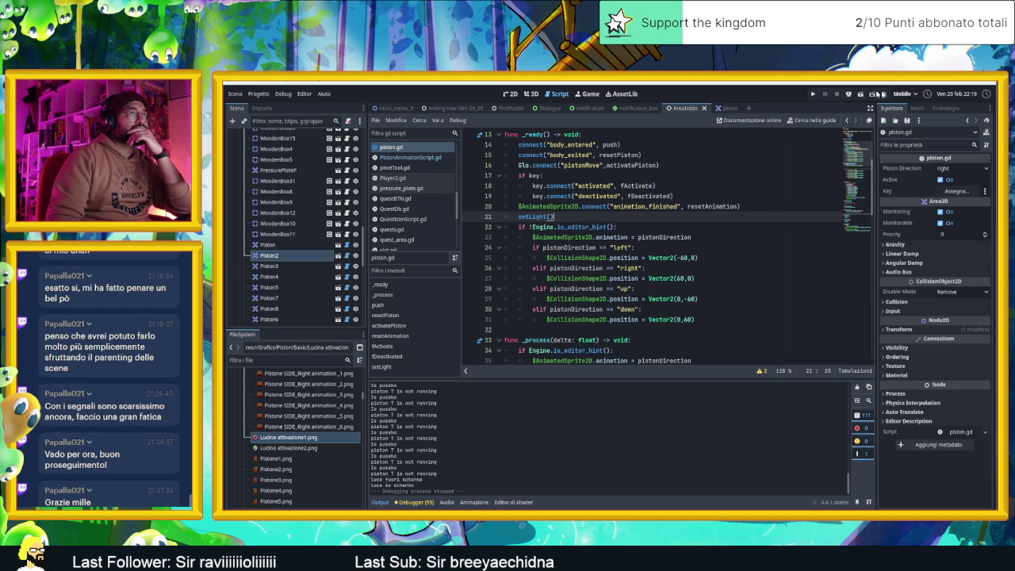
pyautogui.press('F6')
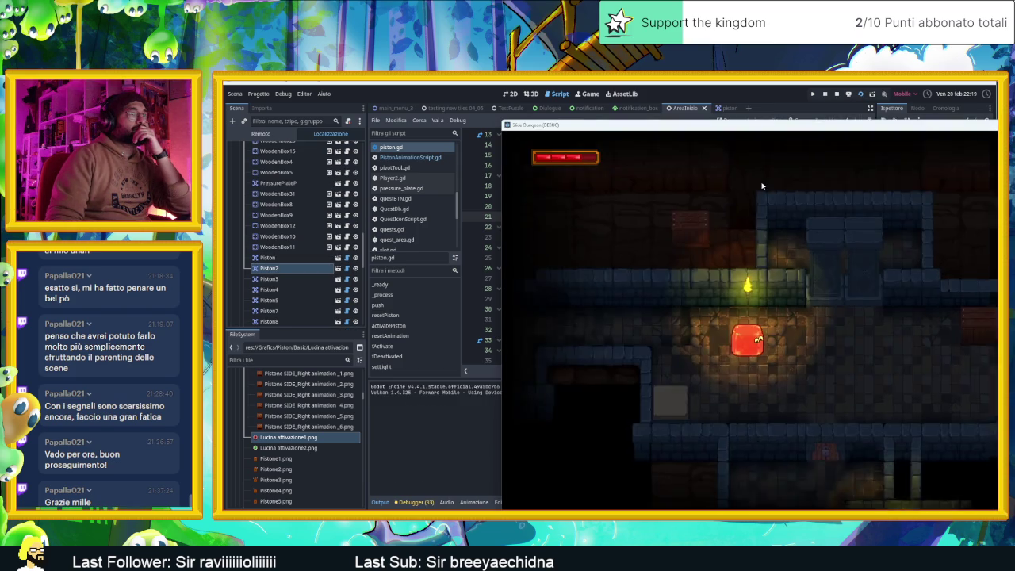
pyautogui.moveTo(763, 127); pyautogui.dragTo(564, 118)
pyautogui.press('Down')
pyautogui.press('Right')
pyautogui.press('Left')
pyautogui.press('Right')
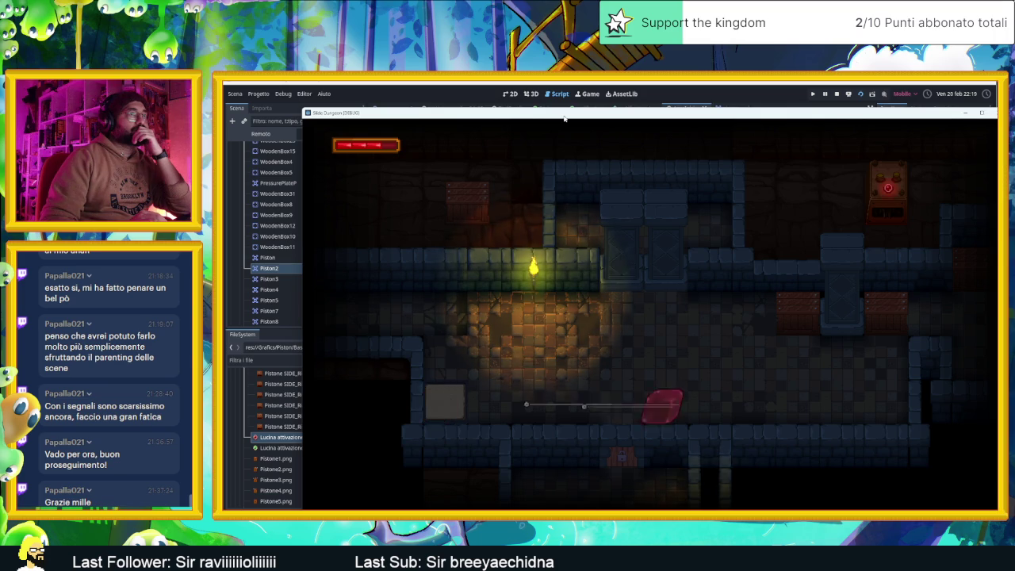
pyautogui.press('Up')
pyautogui.press('Down')
pyautogui.press('Up')
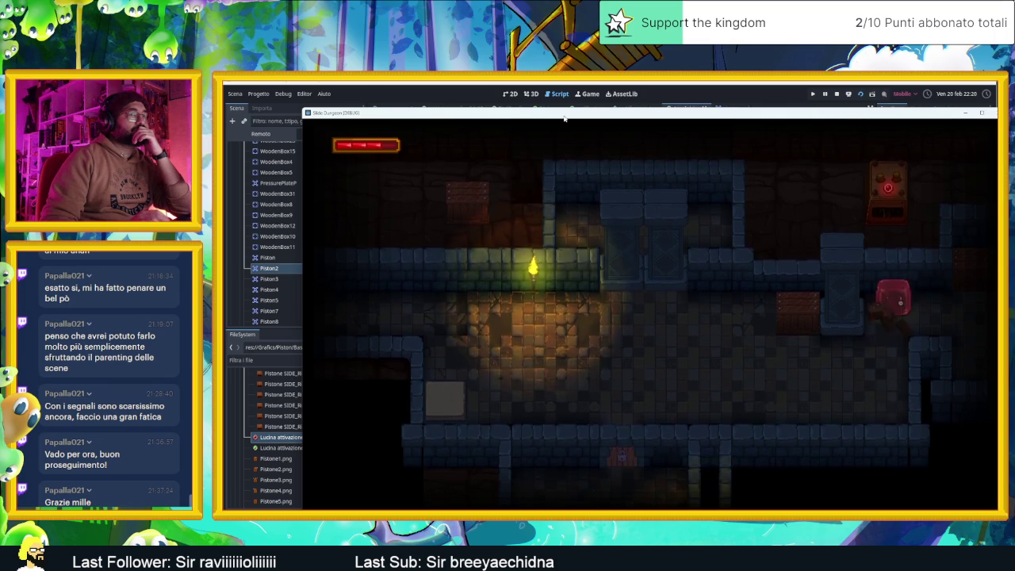
pyautogui.press('Down')
pyautogui.press('Up')
pyautogui.press('Right')
pyautogui.press('Left')
pyautogui.press('Right')
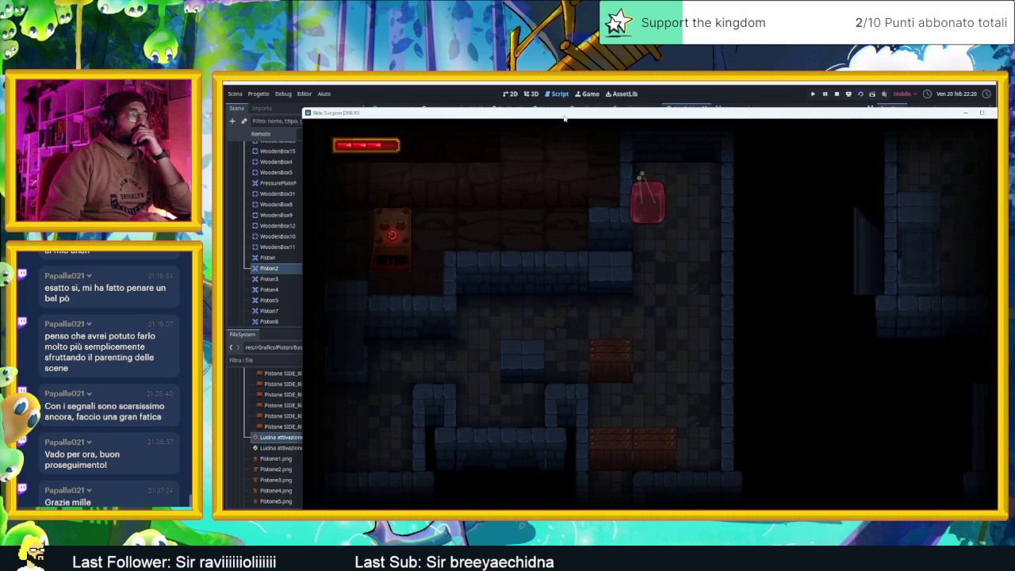
pyautogui.press('Down')
pyautogui.press('Right')
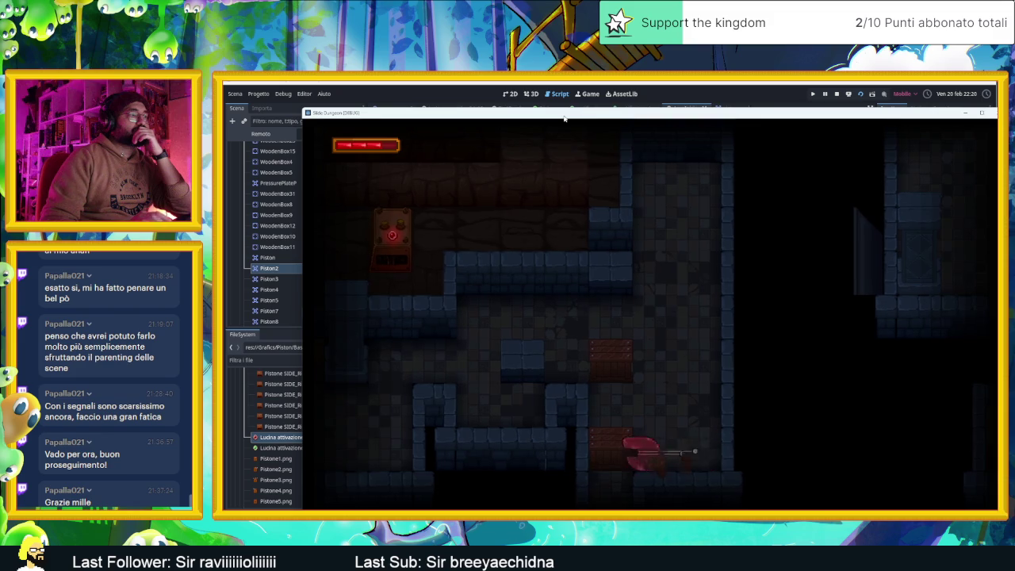
pyautogui.press('Up')
pyautogui.press('Right')
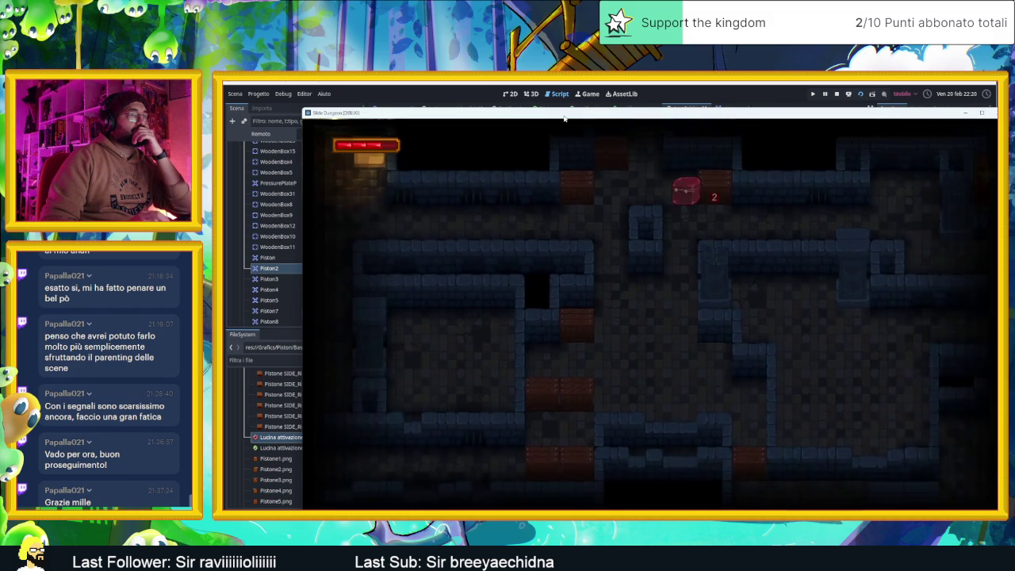
pyautogui.press('Down')
pyautogui.press('Right')
pyautogui.press('Down')
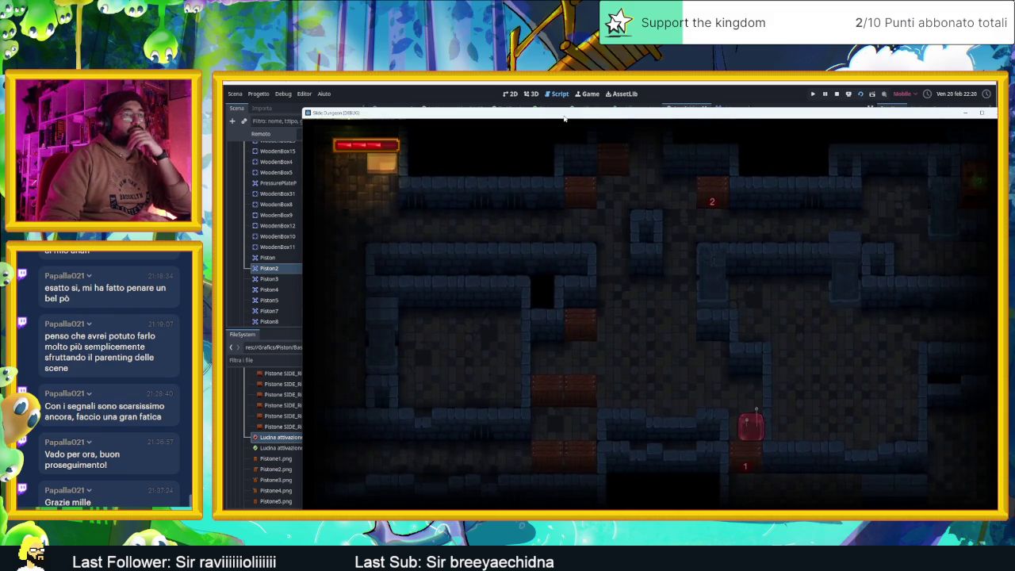
pyautogui.press('Up')
pyautogui.press('Up')
pyautogui.press('Right')
pyautogui.press('Down')
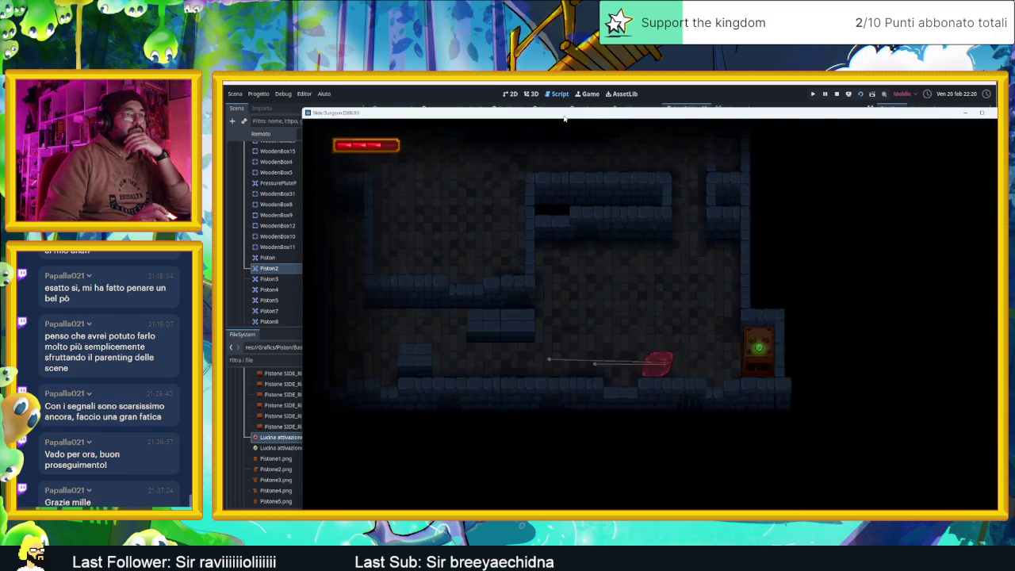
pyautogui.press('Right')
pyautogui.press('Up')
pyautogui.press('Left')
pyautogui.press('Right')
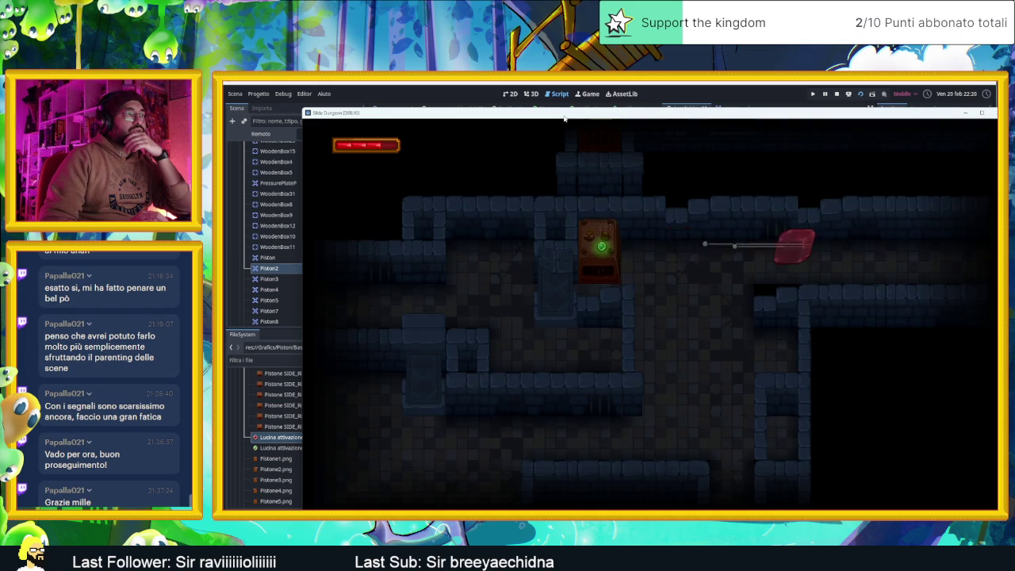
pyautogui.press('Down')
pyautogui.press('Down')
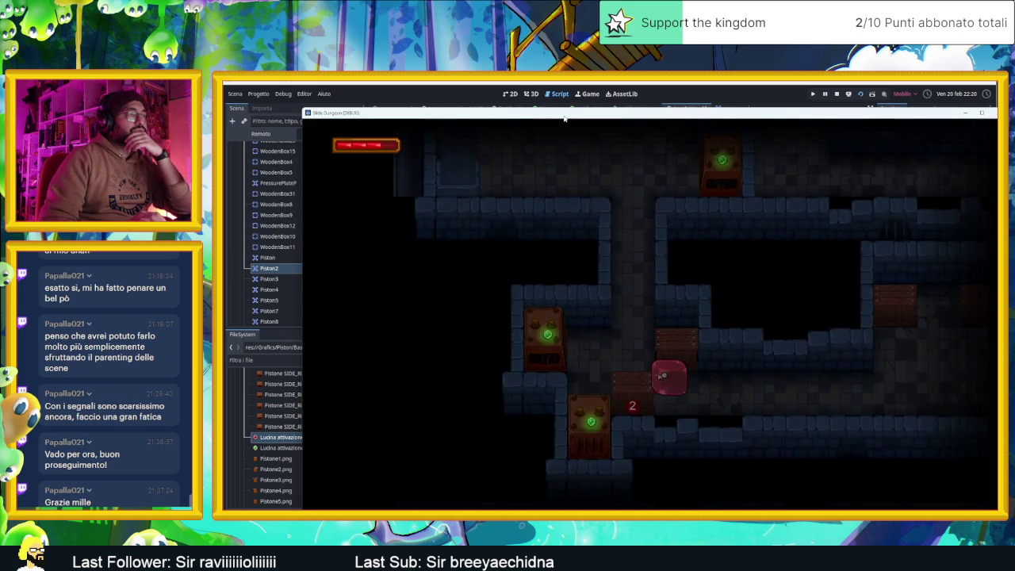
pyautogui.press('Left')
pyautogui.press('Right')
pyautogui.press('Left')
pyautogui.press('Up')
pyautogui.press('Down')
pyautogui.press('Left')
pyautogui.press('Right')
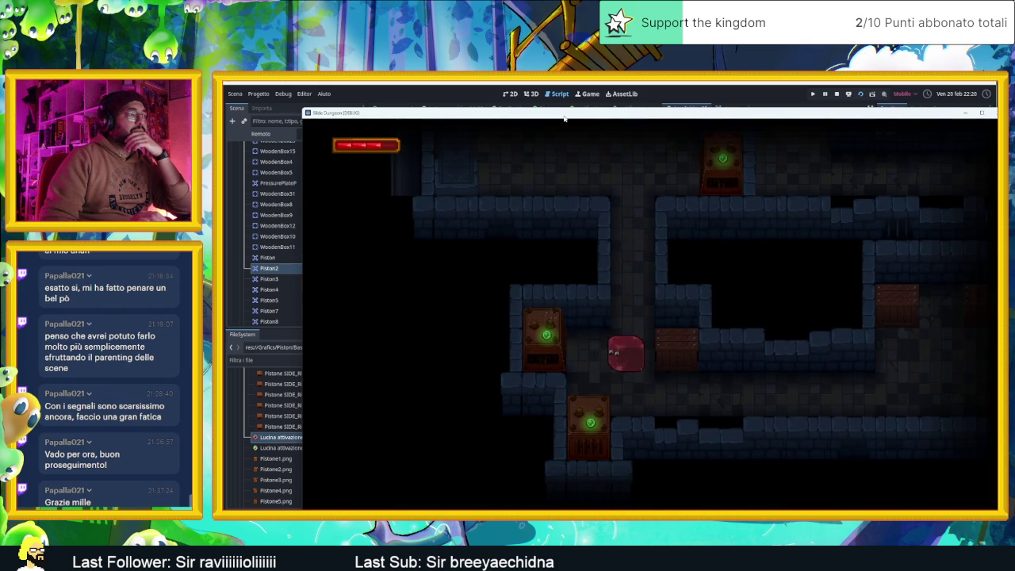
pyautogui.press('Down')
pyautogui.press('Up')
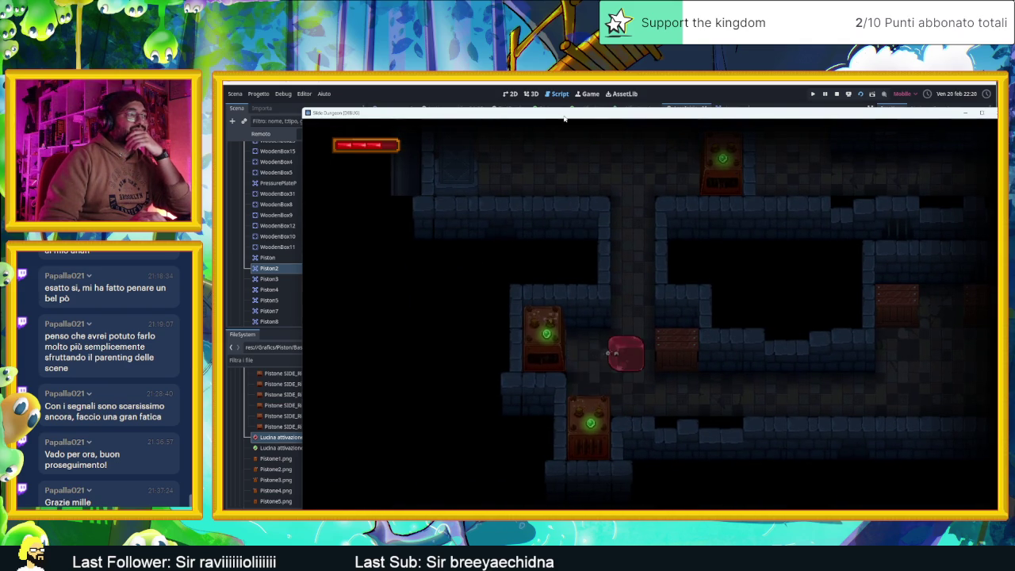
pyautogui.press('Down')
pyautogui.press('Left')
pyautogui.press('Up')
pyautogui.press('Right')
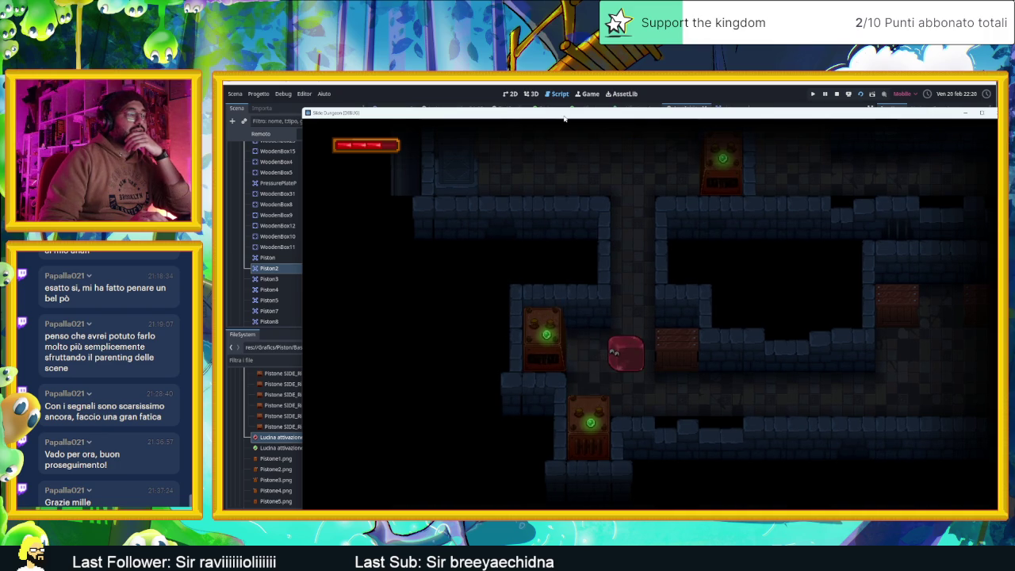
pyautogui.press('Down')
pyautogui.press('Left')
pyautogui.press('Up')
pyautogui.press('Right')
pyautogui.press('Up')
pyautogui.press('Down')
pyautogui.press('Left')
pyautogui.press('Down')
pyautogui.press('Right')
pyautogui.press('Down')
pyautogui.press('Left')
pyautogui.press('Right')
pyautogui.press('Left')
pyautogui.press('Up')
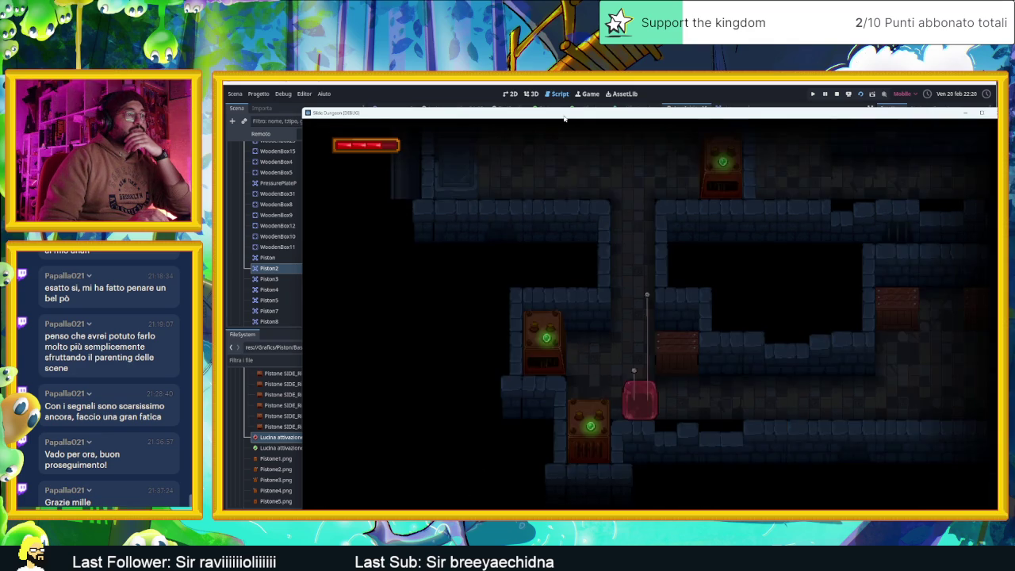
pyautogui.press('Up')
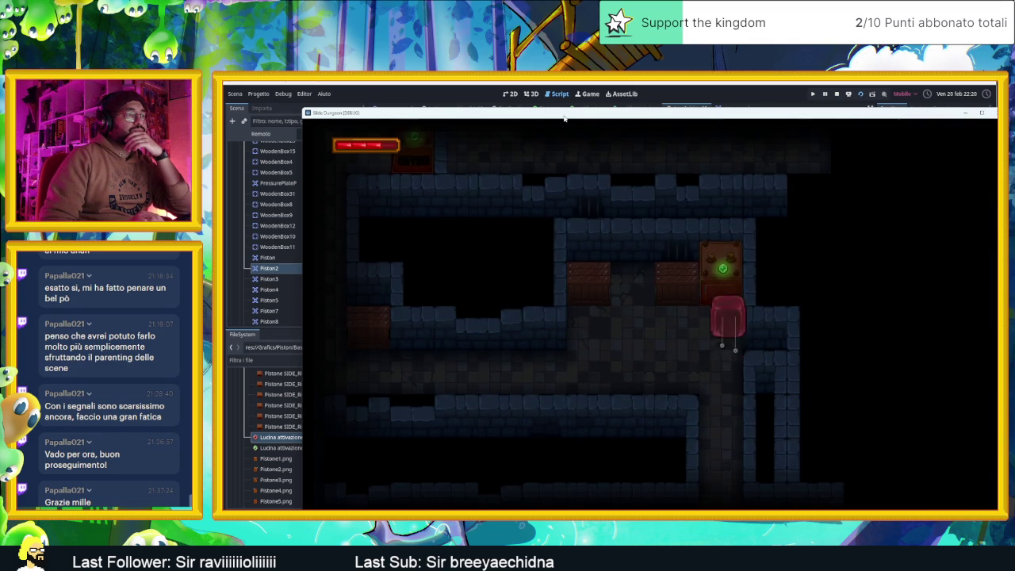
pyautogui.press('Up')
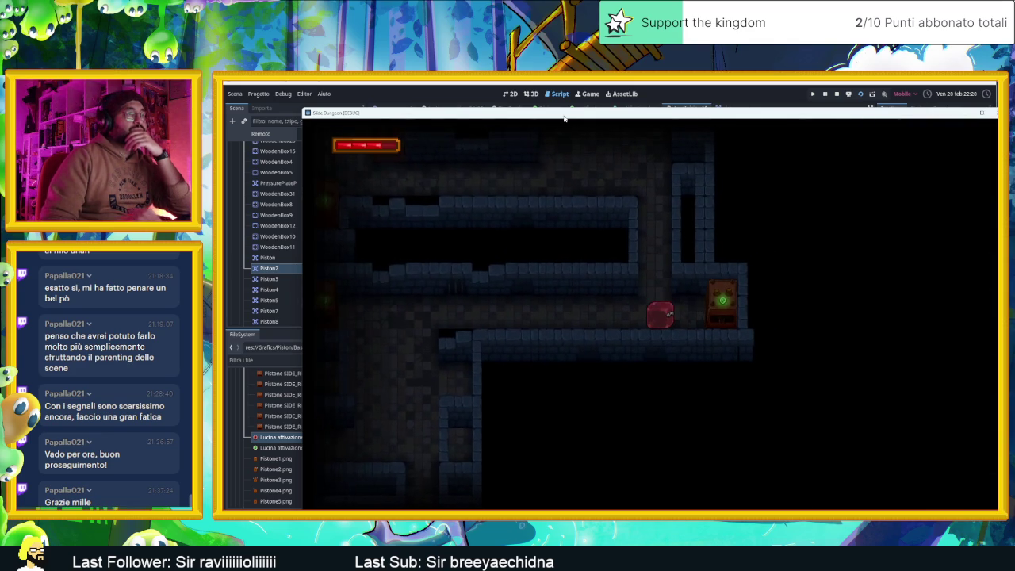
pyautogui.press('F8')
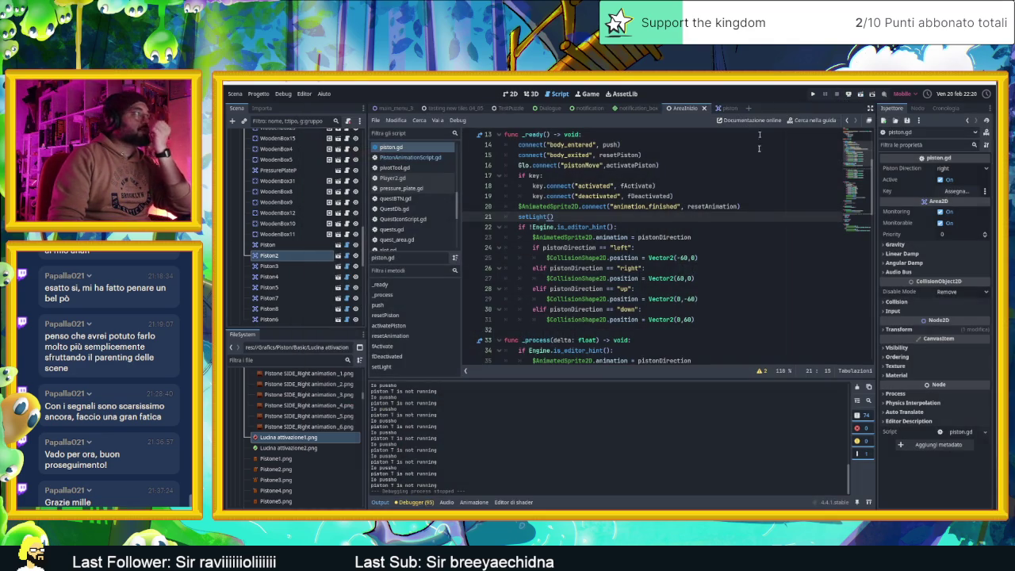
# Select Piston6, then show its piston scene in the 2D workspace
pyautogui.scroll(-3, 282, 250)
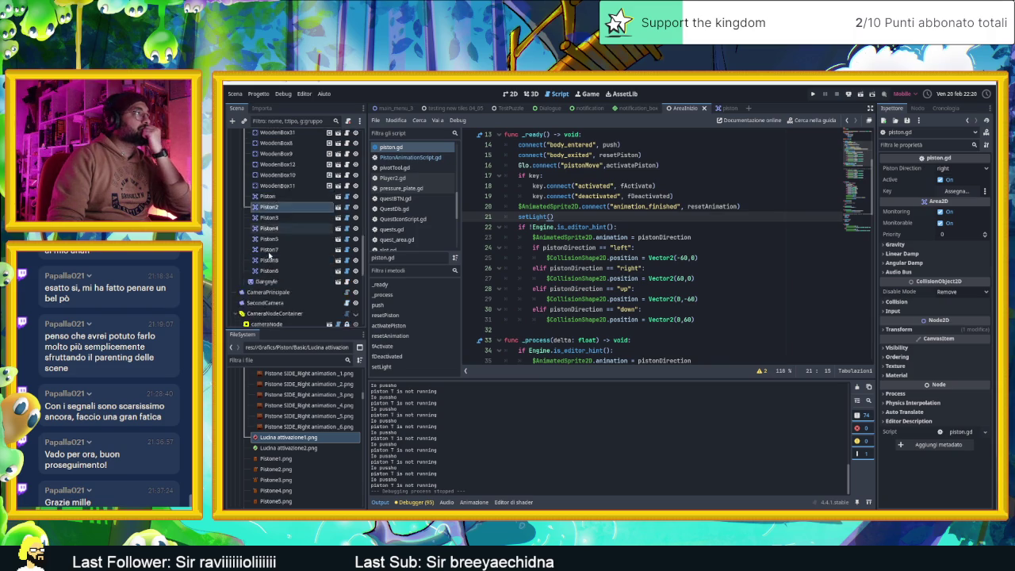
pyautogui.click(283, 222)
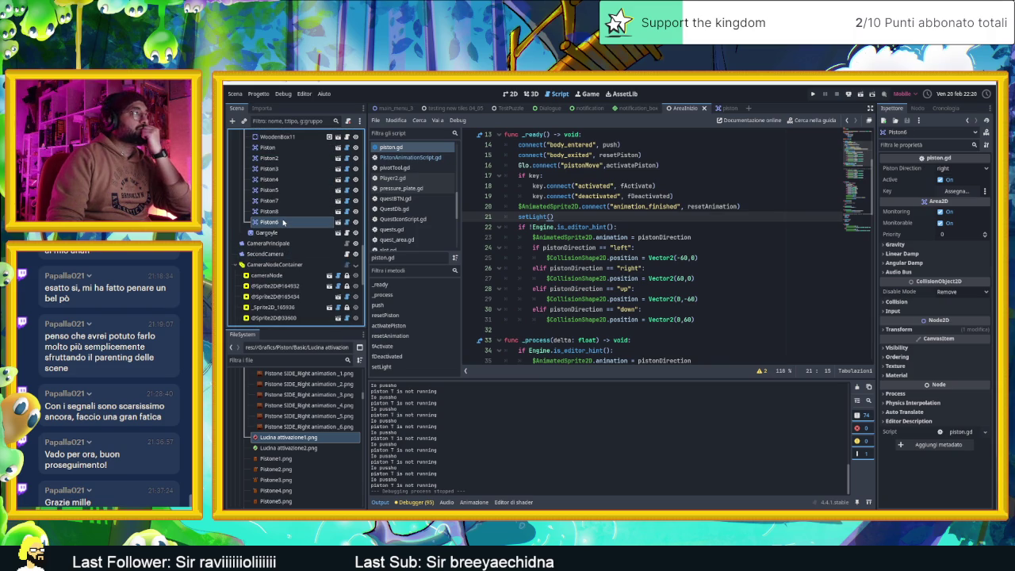
pyautogui.scroll(5, 283, 224)
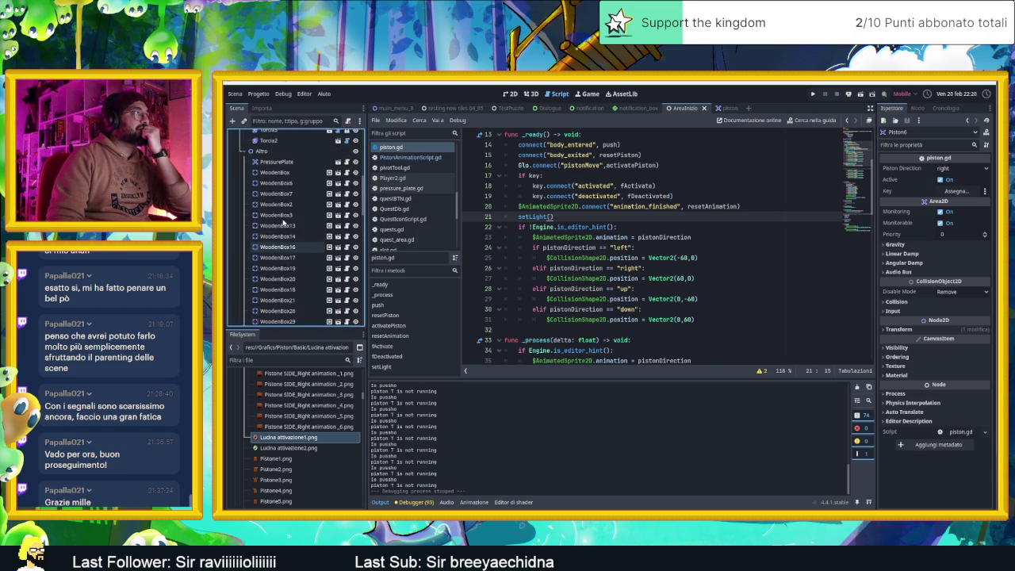
pyautogui.scroll(8, 283, 224)
pyautogui.scroll(2, 283, 224)
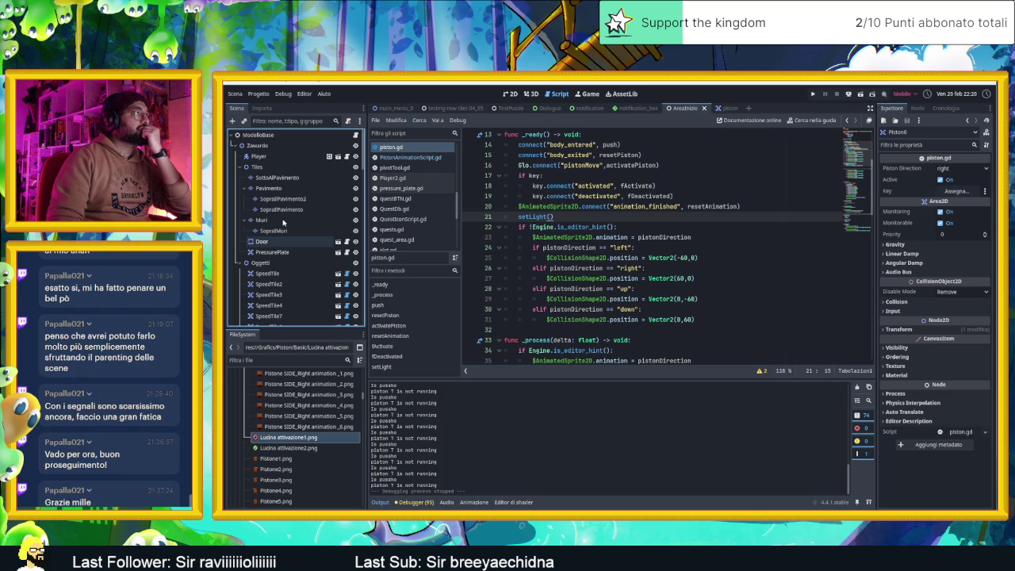
pyautogui.scroll(-5, 283, 224)
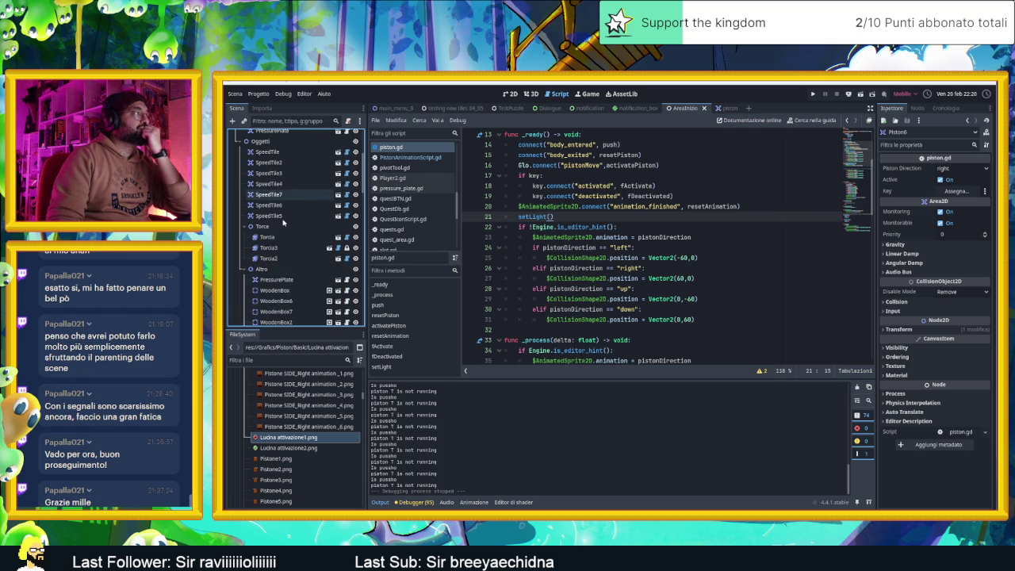
pyautogui.click(722, 108)
pyautogui.click(518, 93)
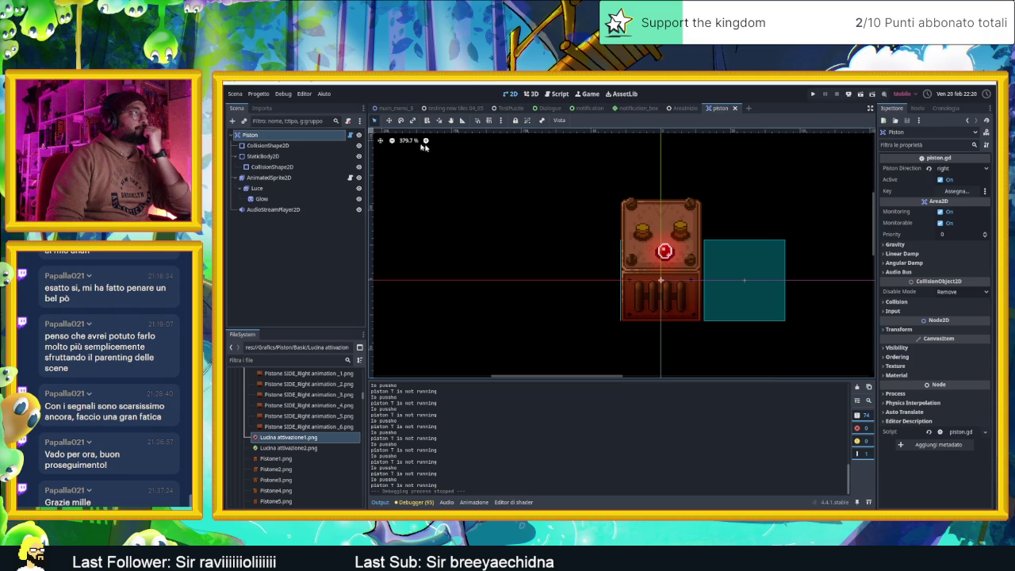
# Inspect the AnimatedSprite2D's Ordering settings, then return to the AreaInizio level scene
pyautogui.click(332, 136)
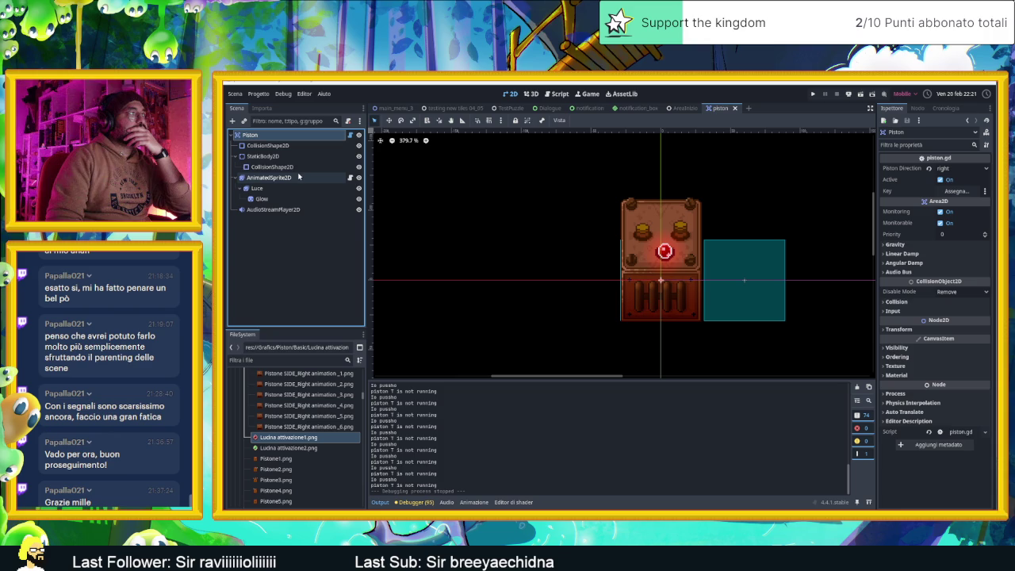
pyautogui.click(296, 178)
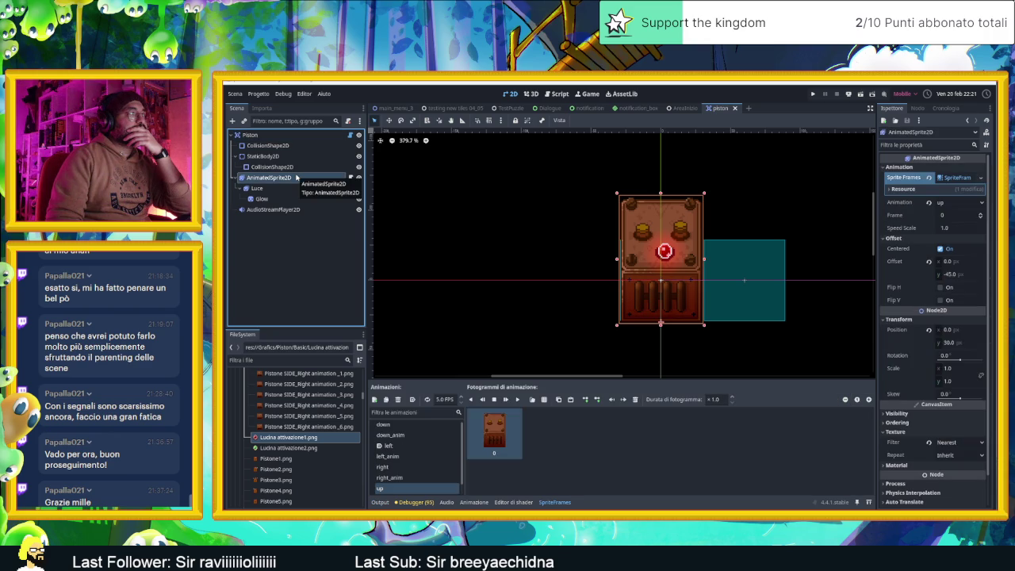
pyautogui.click(281, 137)
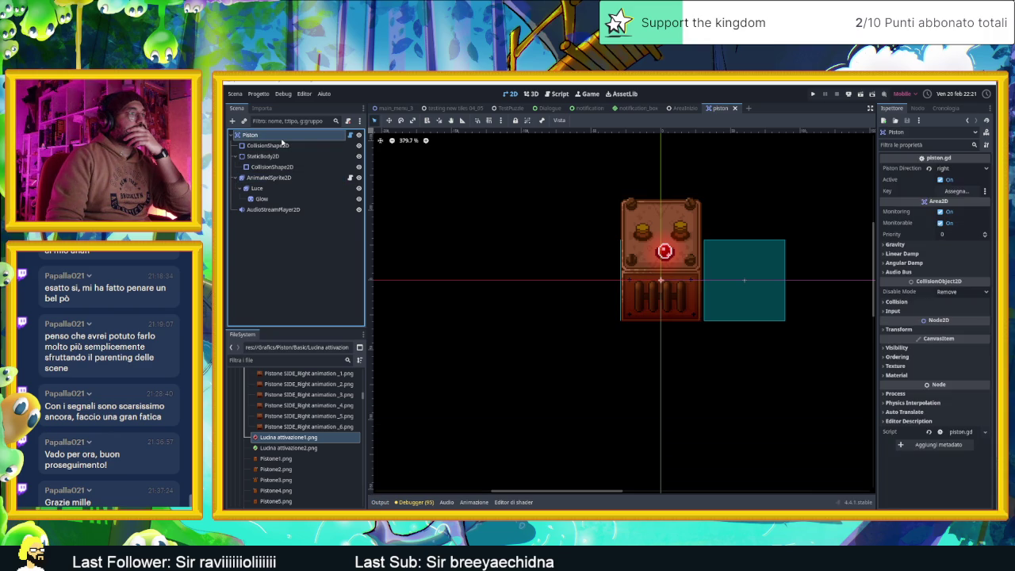
pyautogui.click(267, 179)
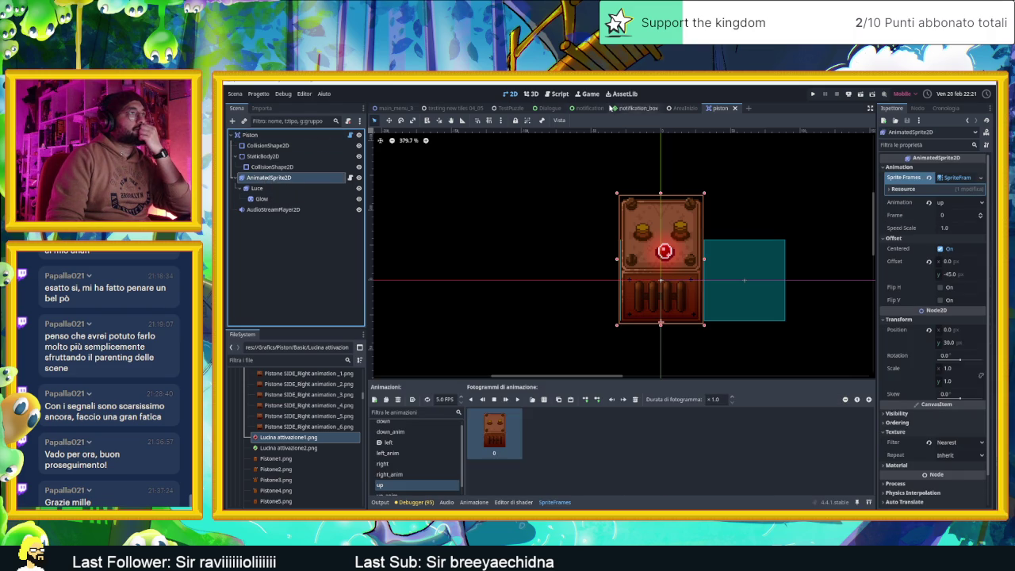
pyautogui.scroll(-1, 891, 416)
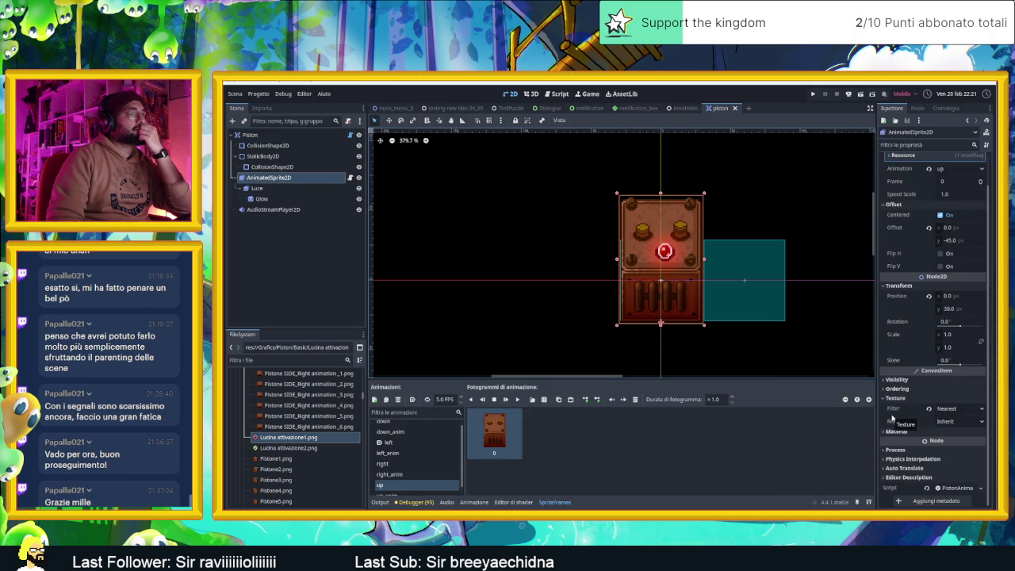
pyautogui.click(896, 389)
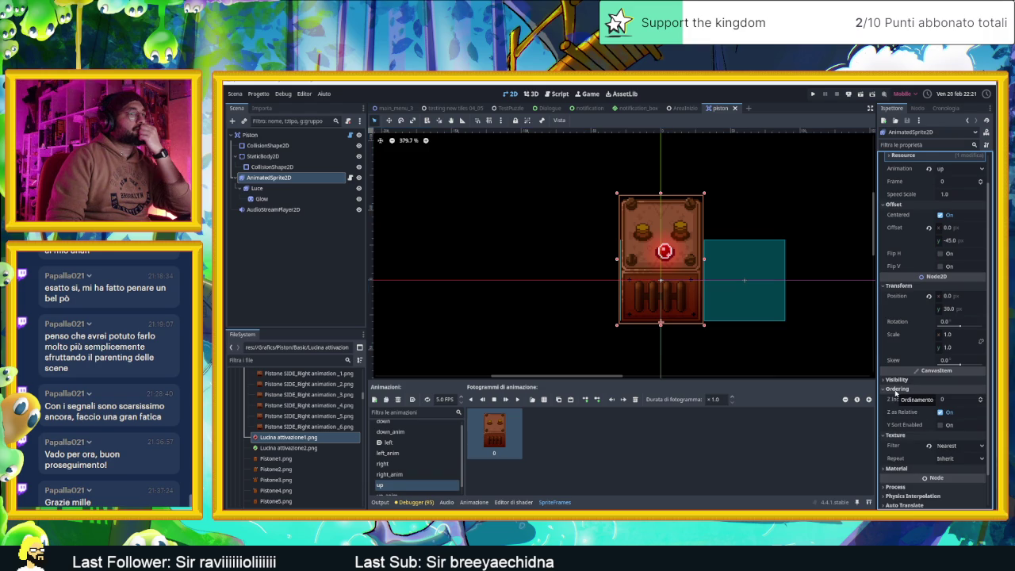
pyautogui.click(896, 390)
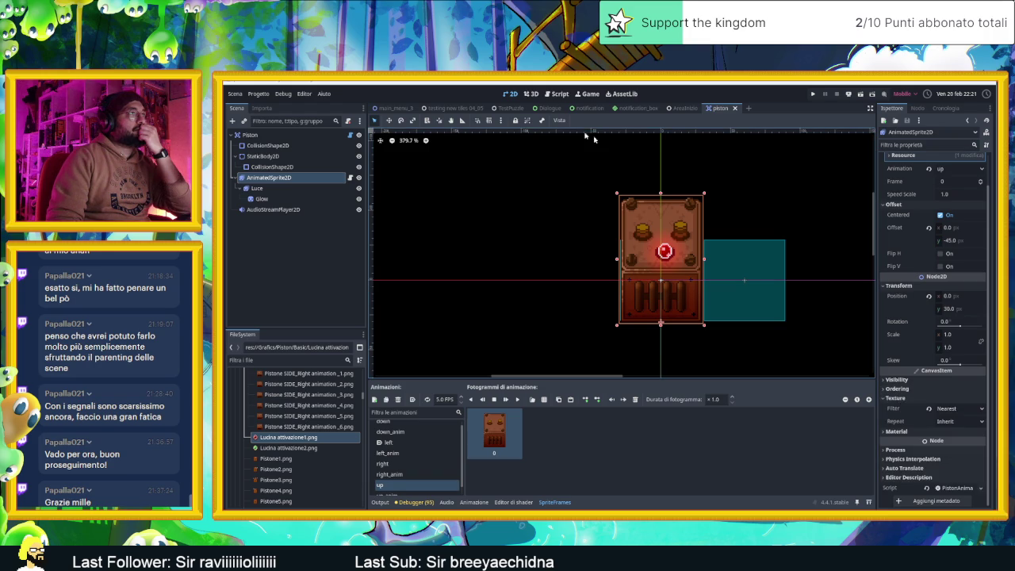
pyautogui.click(685, 110)
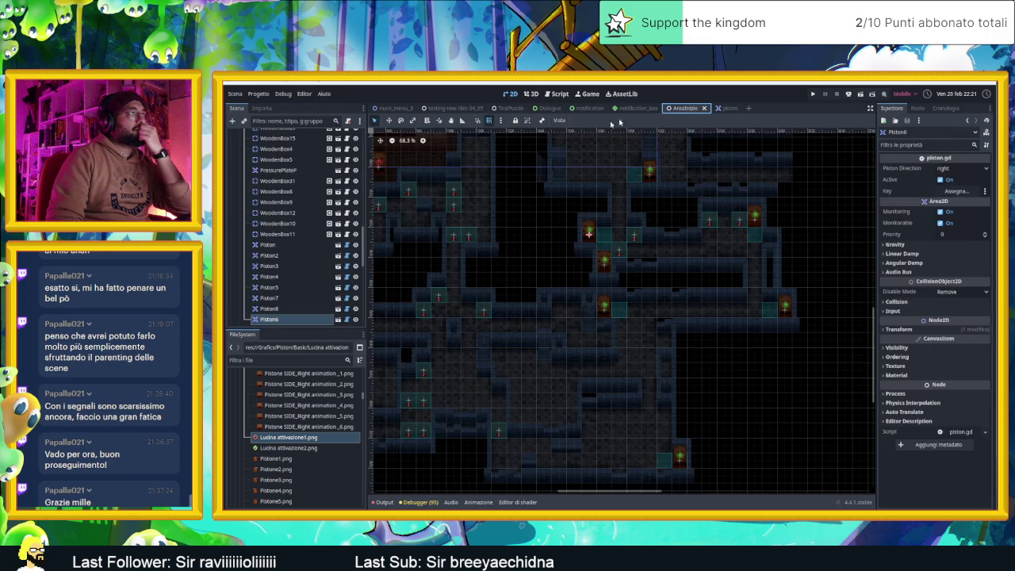
pyautogui.moveTo(508, 207); pyautogui.dragTo(603, 271)
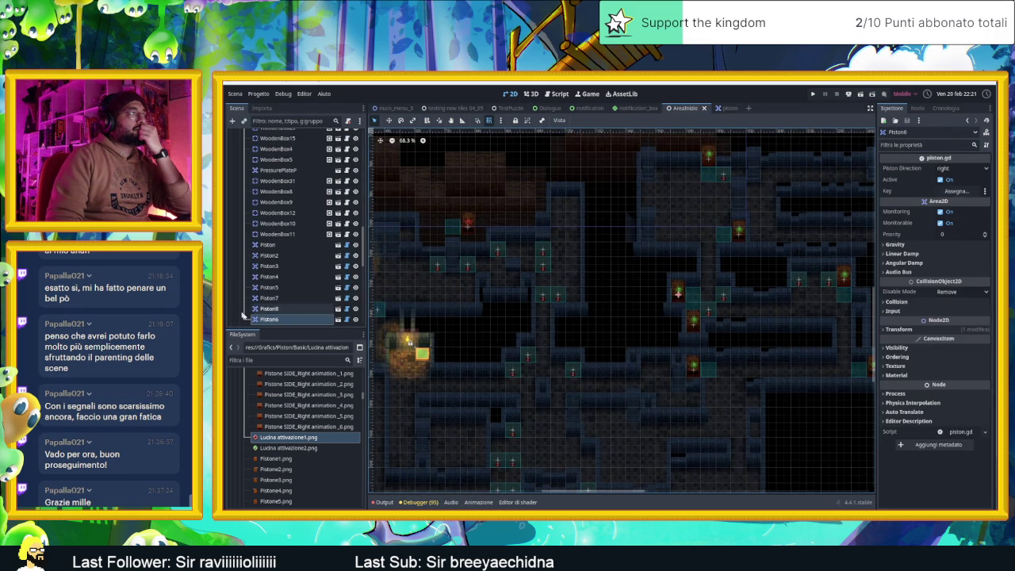
pyautogui.click(268, 308)
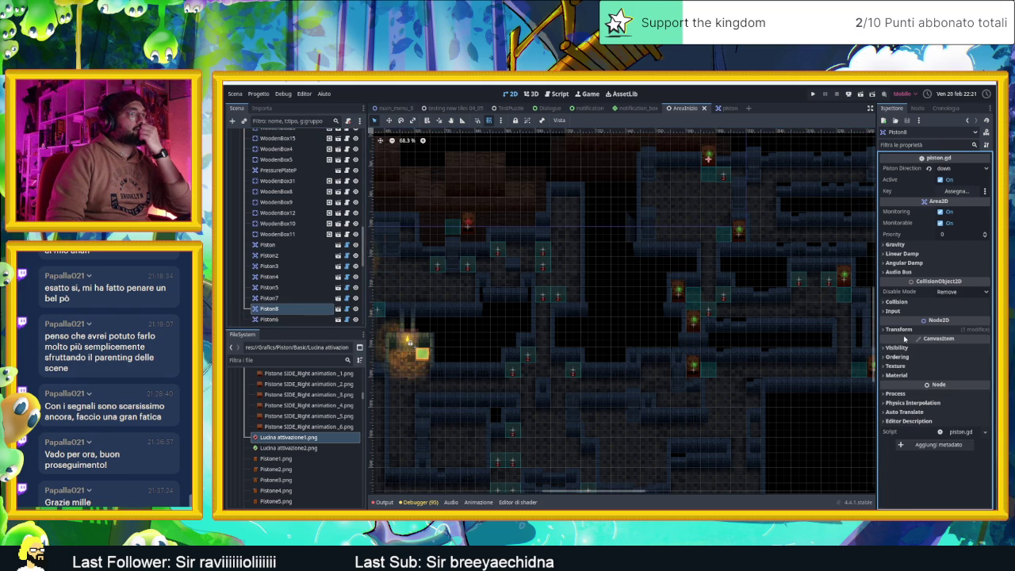
pyautogui.click(900, 329)
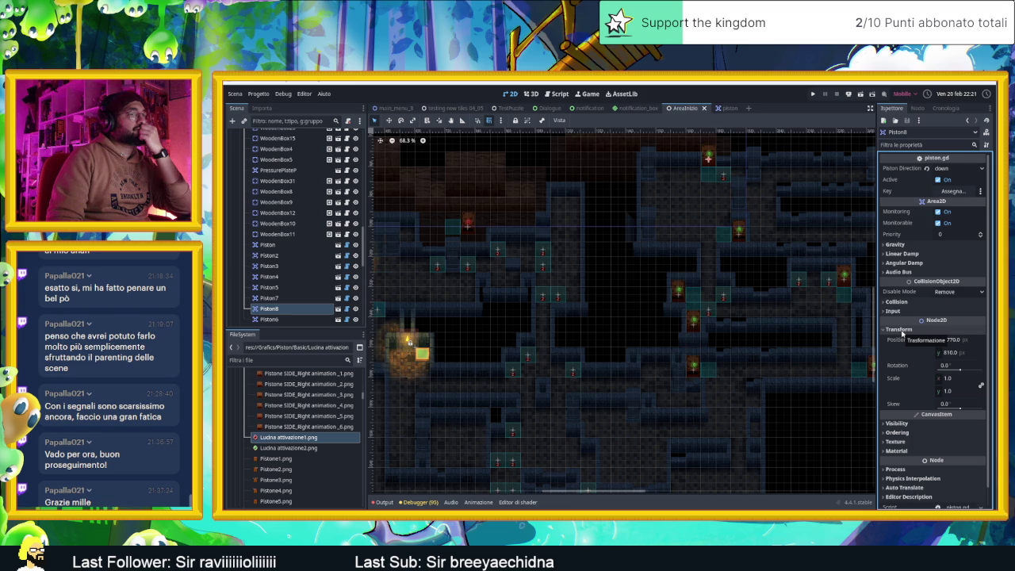
pyautogui.click(902, 332)
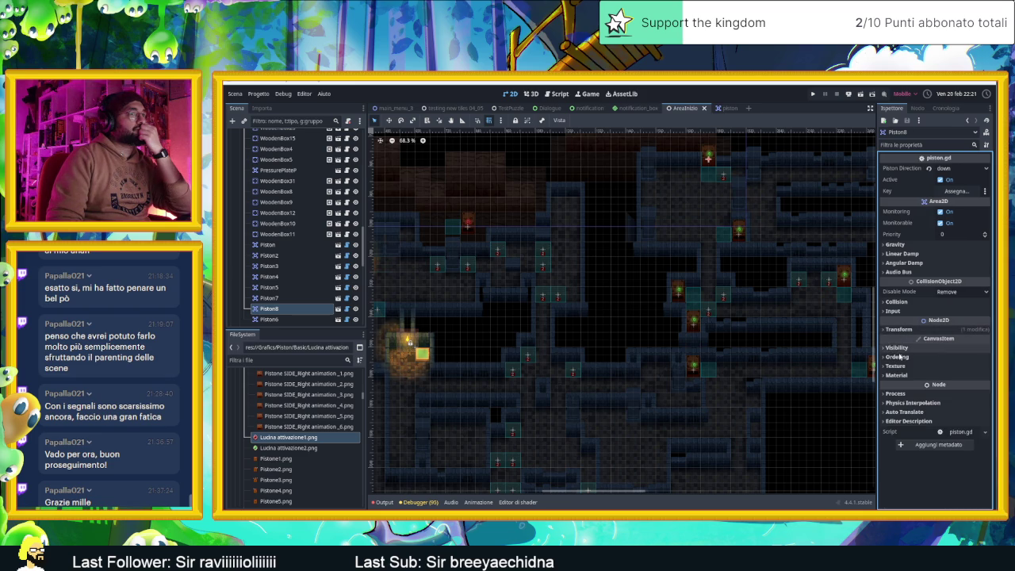
pyautogui.click(901, 357)
pyautogui.click(901, 357)
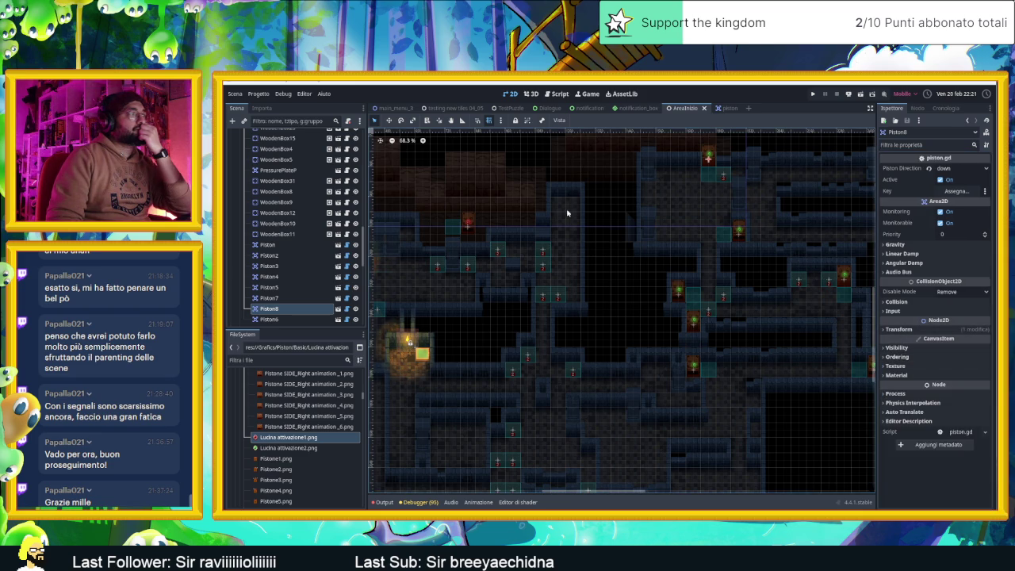
pyautogui.scroll(3, 603, 235)
pyautogui.moveTo(712, 246)
pyautogui.mouseDown()
pyautogui.moveTo(689, 237)
pyautogui.moveTo(647, 254)
pyautogui.moveTo(671, 237)
pyautogui.moveTo(648, 257)
pyautogui.moveTo(686, 285)
pyautogui.mouseUp()
pyautogui.scroll(-1, 691, 290)
pyautogui.scroll(-3, 678, 293)
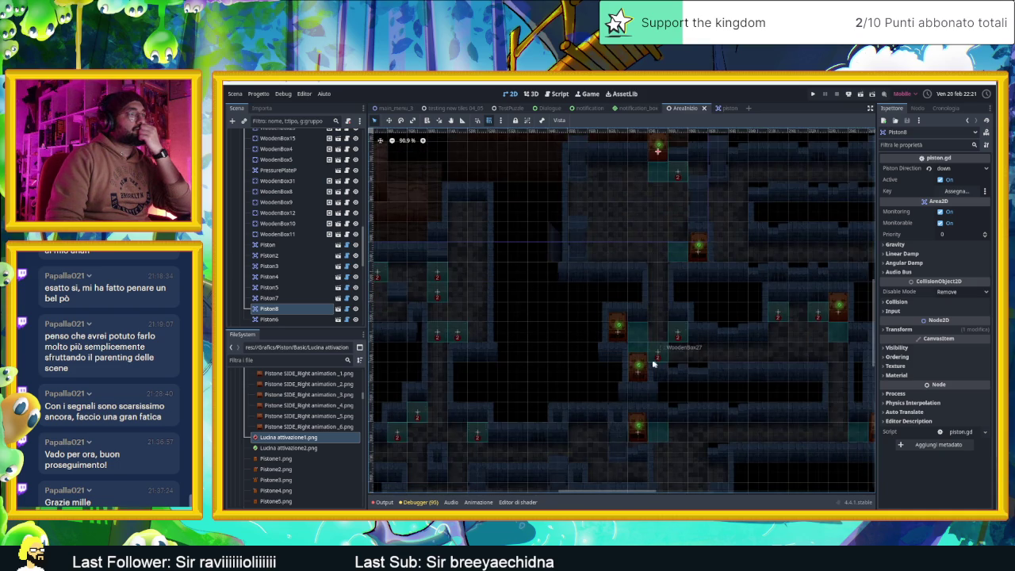
pyautogui.click(636, 370)
pyautogui.scroll(5, 638, 372)
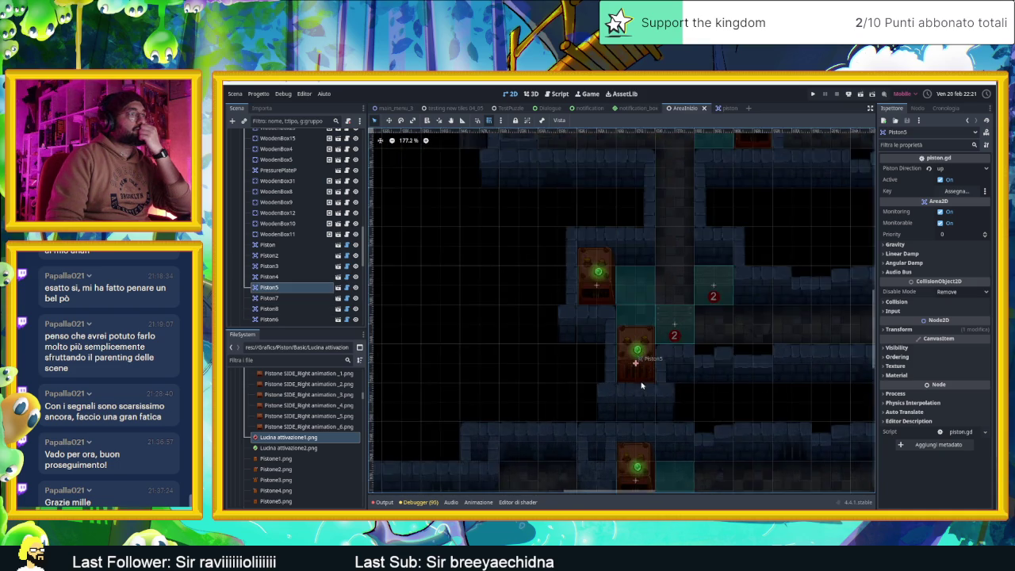
# Delete Piston5 from the level, confirming the removal
pyautogui.scroll(2, 644, 367)
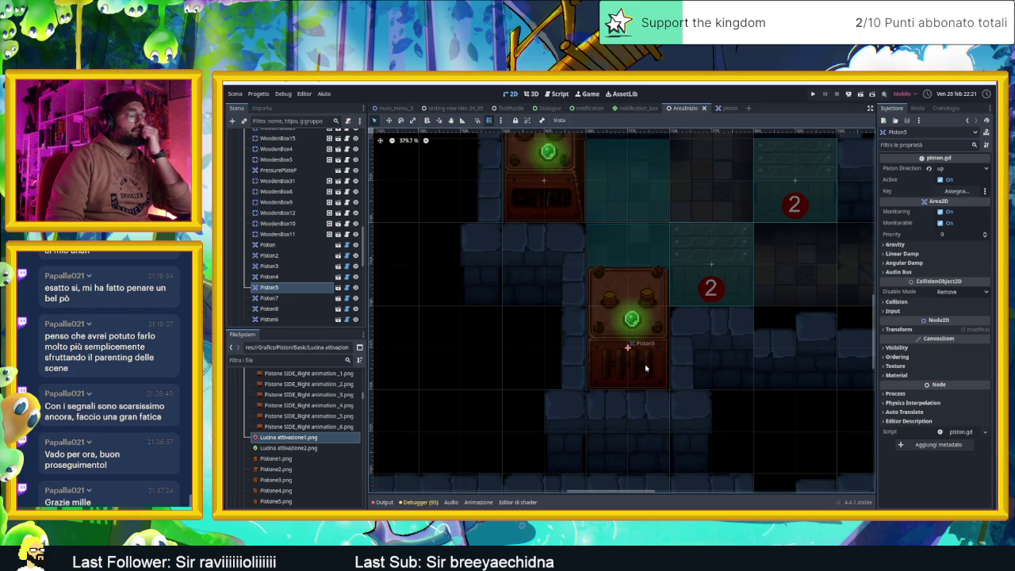
pyautogui.press('Delete')
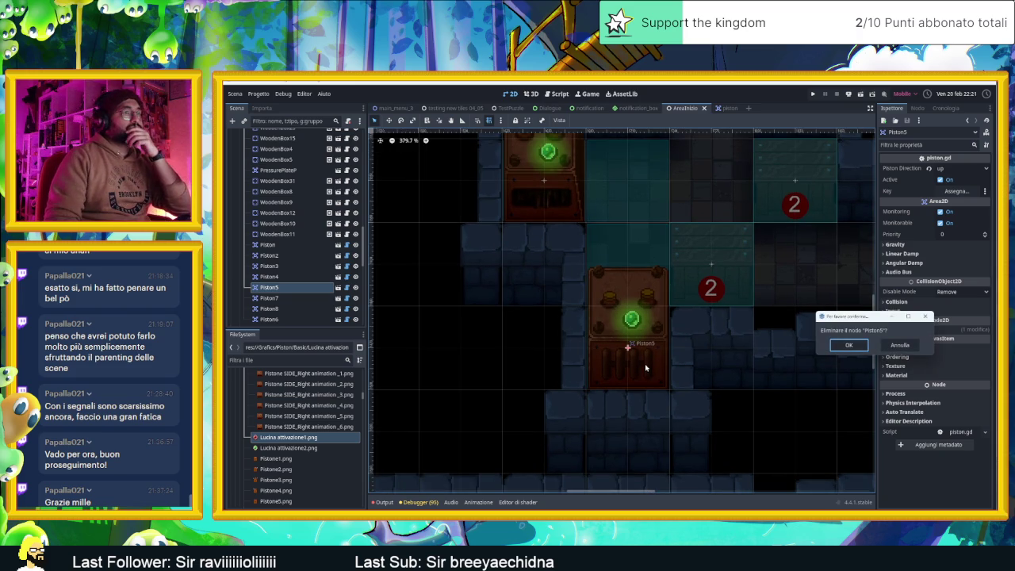
pyautogui.click(865, 348)
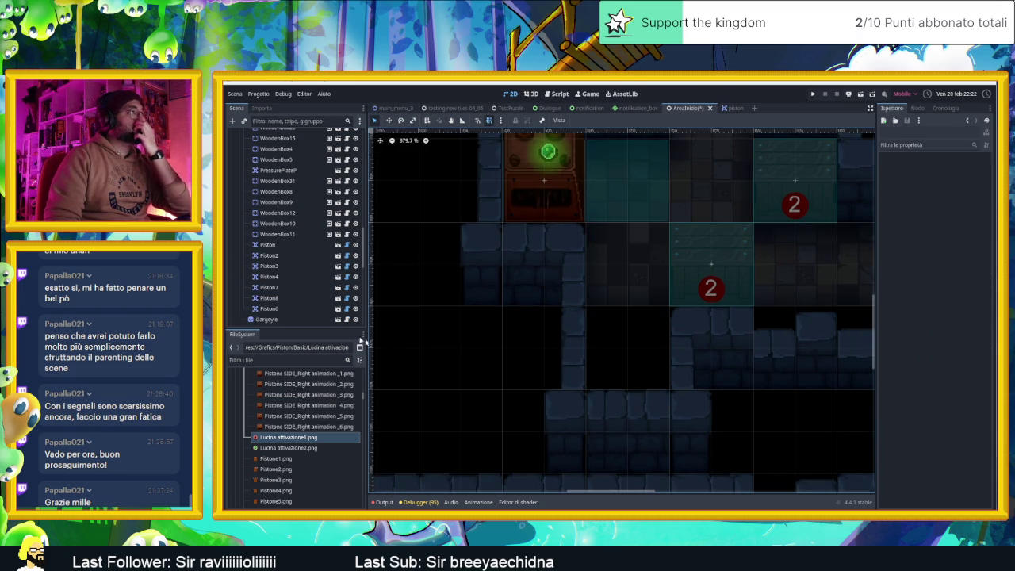
# Duplicate a piston as Piston9 into Piston5's spot, set facing up, and run the level
pyautogui.click(508, 213)
pyautogui.hotkey('ctrl', 'd')
pyautogui.moveTo(544, 205)
pyautogui.mouseDown()
pyautogui.moveTo(587, 247)
pyautogui.moveTo(626, 339)
pyautogui.mouseUp()
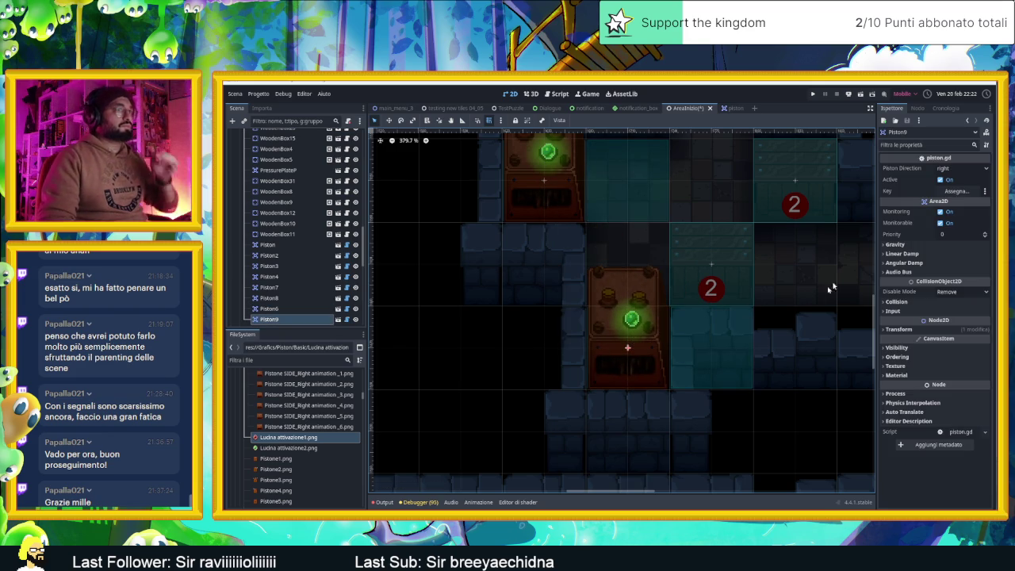
pyautogui.click(960, 168)
pyautogui.click(945, 191)
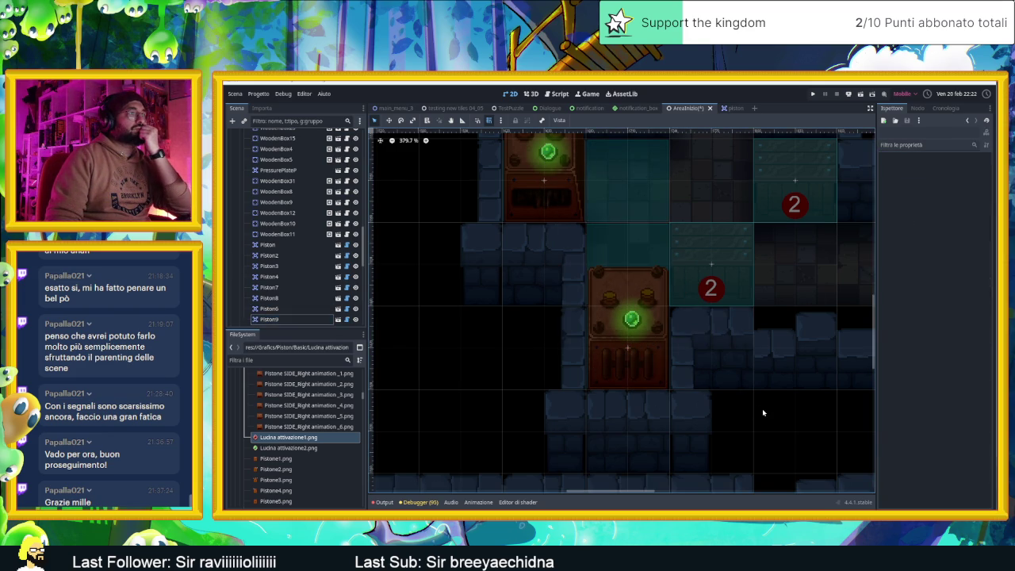
pyautogui.click(860, 94)
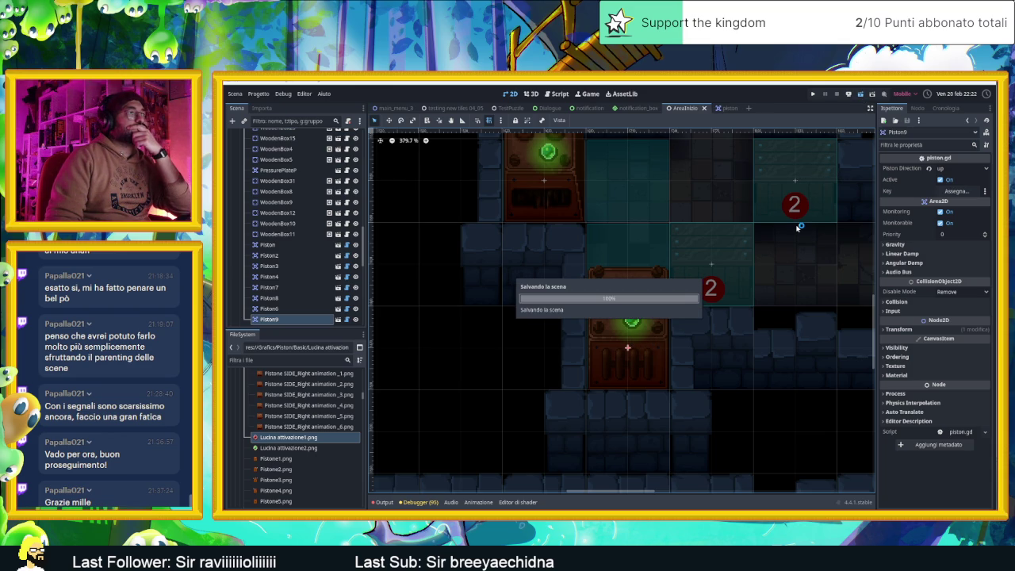
# Move the game window aside and steer the slime through the first rooms and corridor with the arrow keys
pyautogui.moveTo(770, 129); pyautogui.dragTo(600, 128)
pyautogui.press('Right')
pyautogui.press('Down')
pyautogui.press('Right')
pyautogui.press('Up')
pyautogui.press('Down')
pyautogui.press('Up')
pyautogui.press('Down')
pyautogui.press('Up')
pyautogui.press('Down')
pyautogui.press('Up')
pyautogui.press('Down')
pyautogui.press('Up')
pyautogui.press('Right')
pyautogui.press('Left')
pyautogui.press('Right')
pyautogui.press('Up')
pyautogui.press('Left')
pyautogui.press('Down')
pyautogui.press('Up')
pyautogui.press('Down')
pyautogui.press('Up')
pyautogui.press('Down')
pyautogui.press('Right')
pyautogui.press('Left')
pyautogui.press('Down')
# Slide the slime through further rooms until it rests against the lower crate, then stop the game
pyautogui.press('Down')
pyautogui.press('Up')
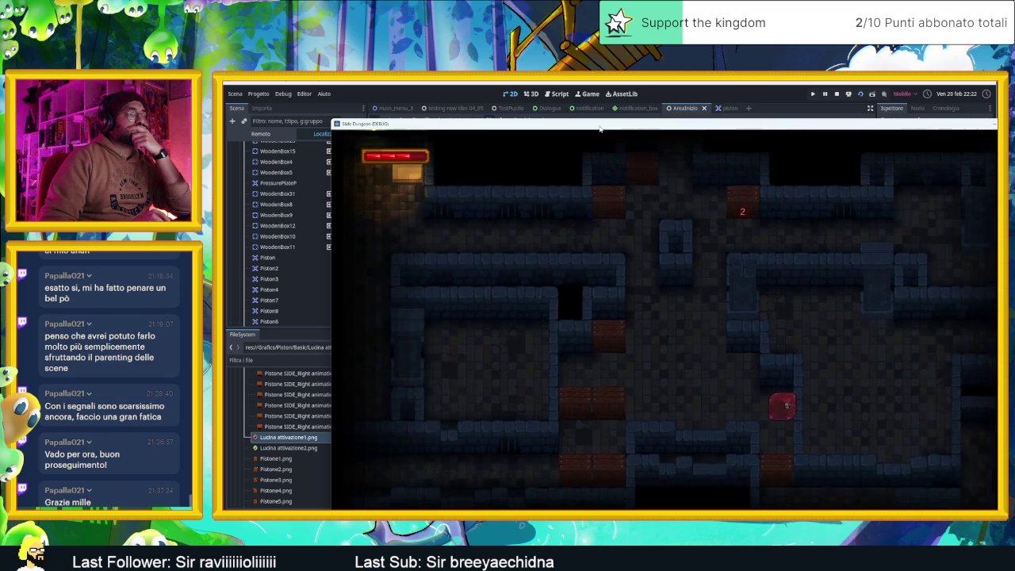
pyautogui.press('Down')
pyautogui.press('Right')
pyautogui.press('Down')
pyautogui.press('Up')
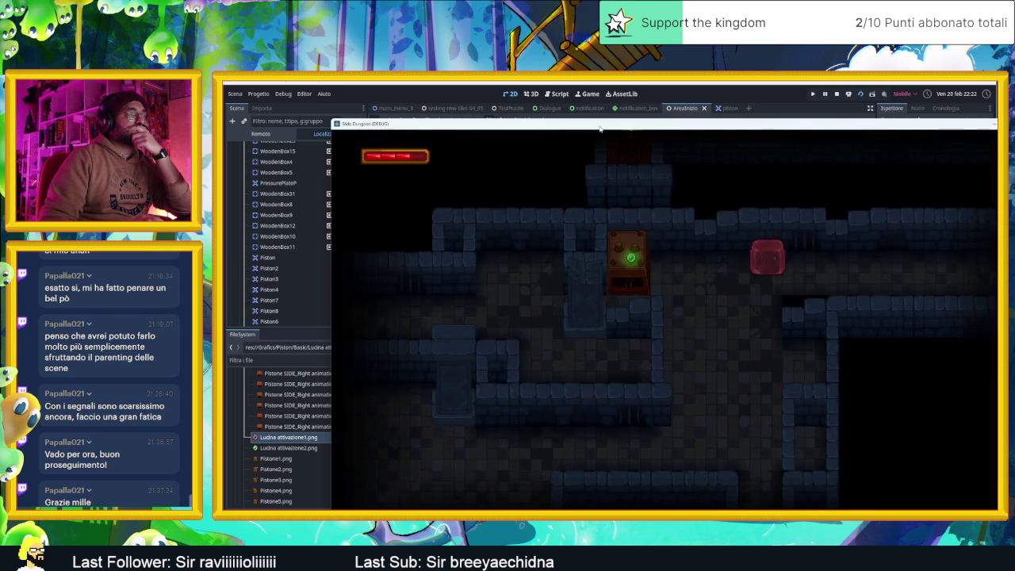
pyautogui.press('Left')
pyautogui.press('Right')
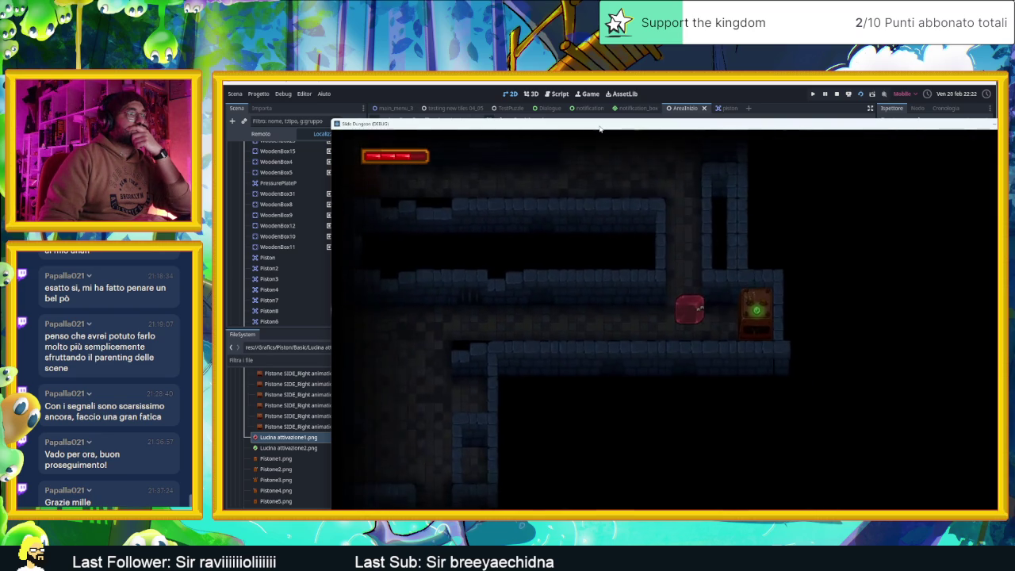
pyautogui.press('Down')
pyautogui.press('Up')
pyautogui.press('Down')
pyautogui.press('Left')
pyautogui.press('Right')
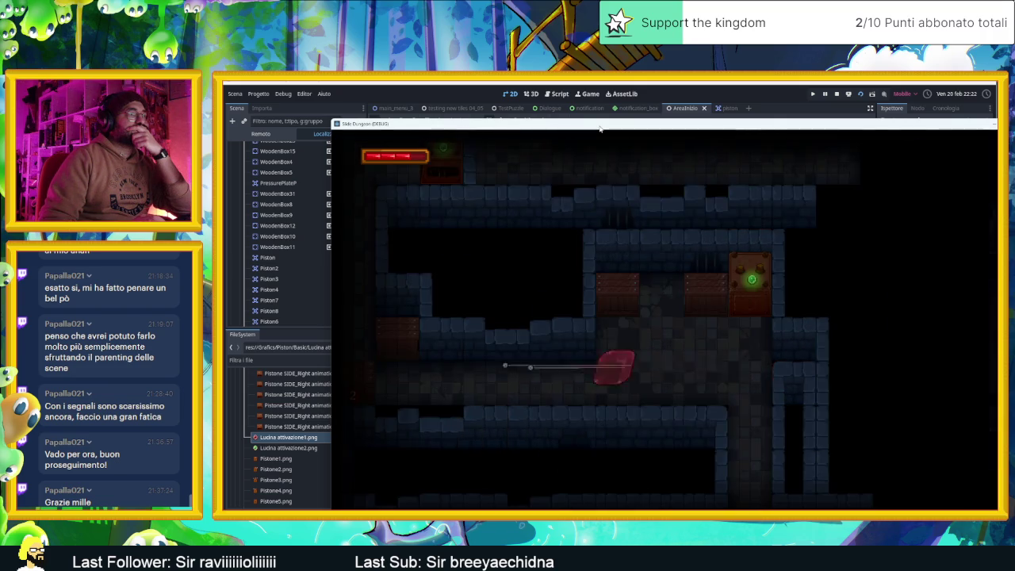
pyautogui.press('Left')
pyautogui.press('Up')
pyautogui.press('Down')
pyautogui.press('Left')
pyautogui.press('Up')
pyautogui.press('Right')
pyautogui.press('Down')
pyautogui.press('Left')
pyautogui.press('Up')
pyautogui.press('Down')
pyautogui.press('Right')
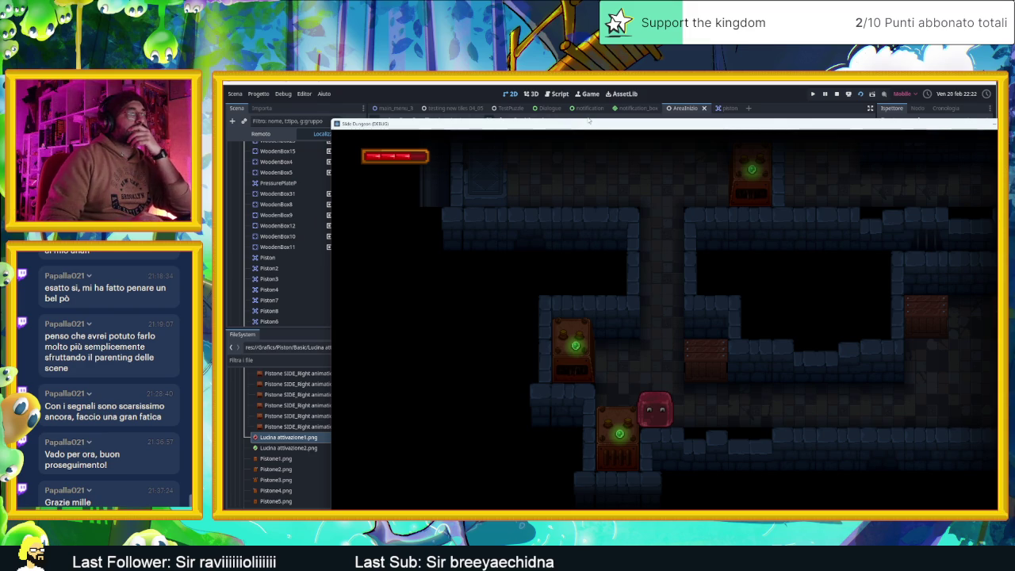
pyautogui.press('Up')
pyautogui.press('Right')
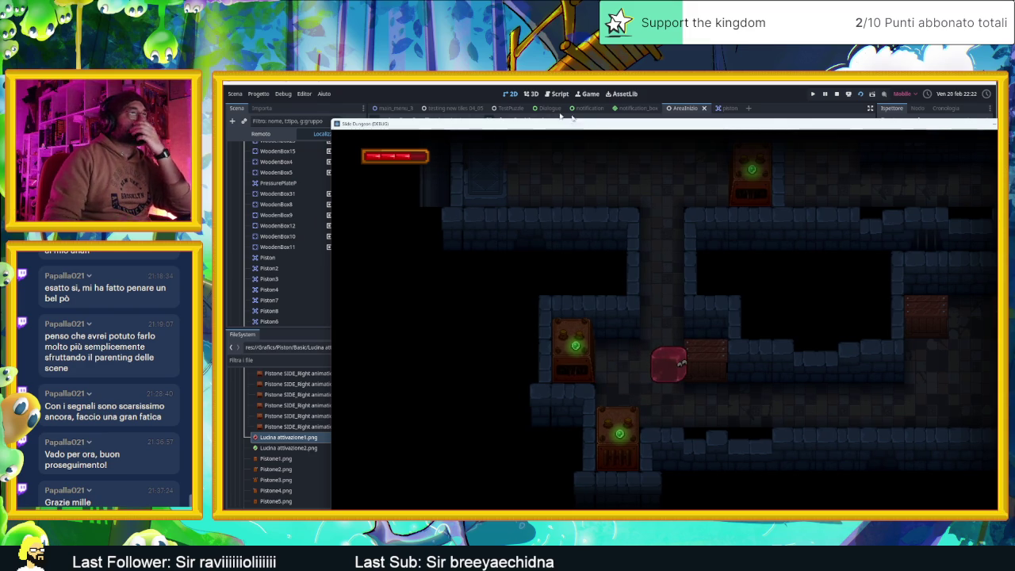
pyautogui.click(835, 94)
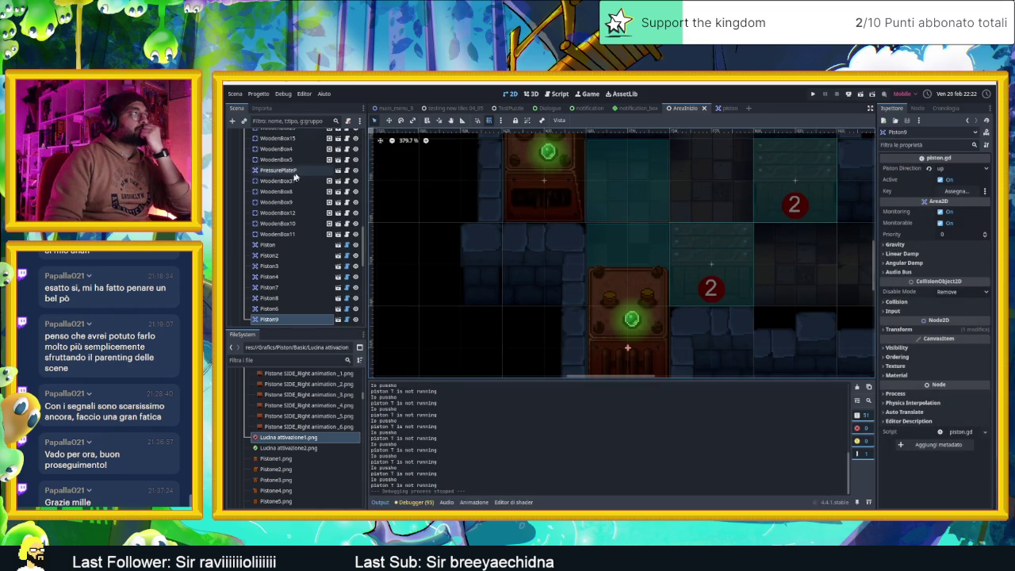
# Enable Y Sort on the Piston root under Ordering, save the piston scene, and return to AreaInizio
pyautogui.click(729, 109)
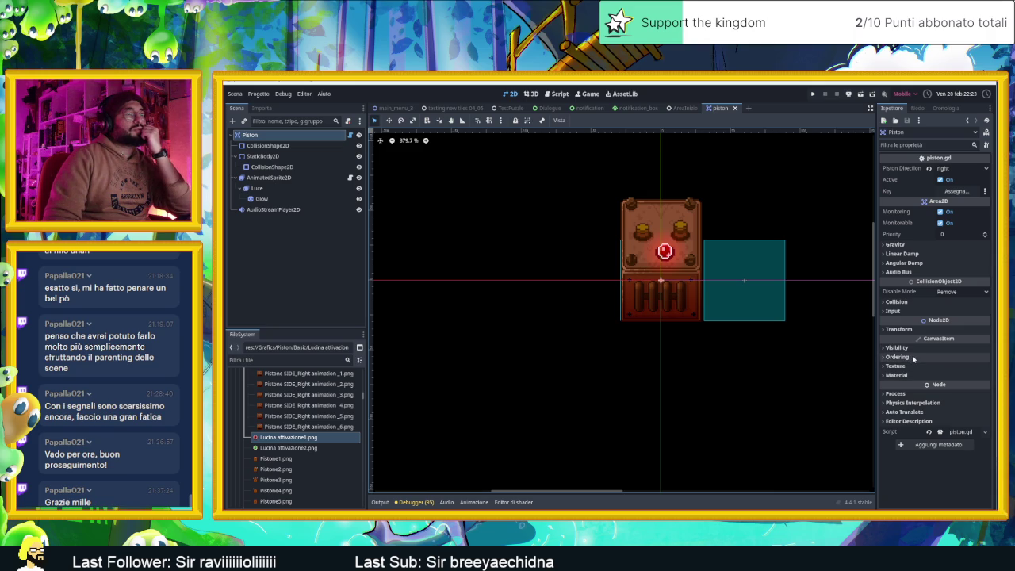
pyautogui.click(912, 358)
pyautogui.click(942, 393)
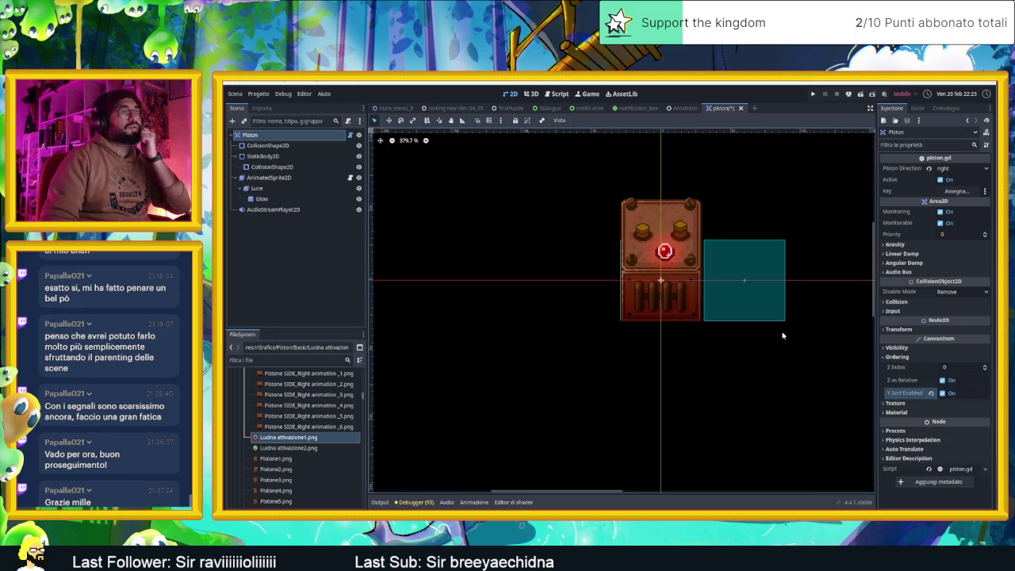
pyautogui.hotkey('ctrl', 's')
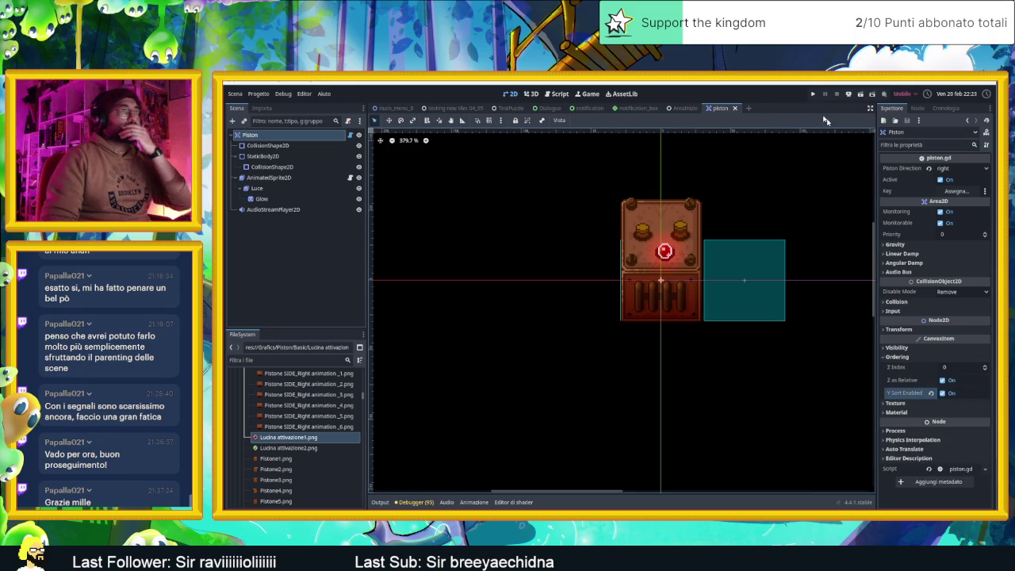
pyautogui.click(678, 109)
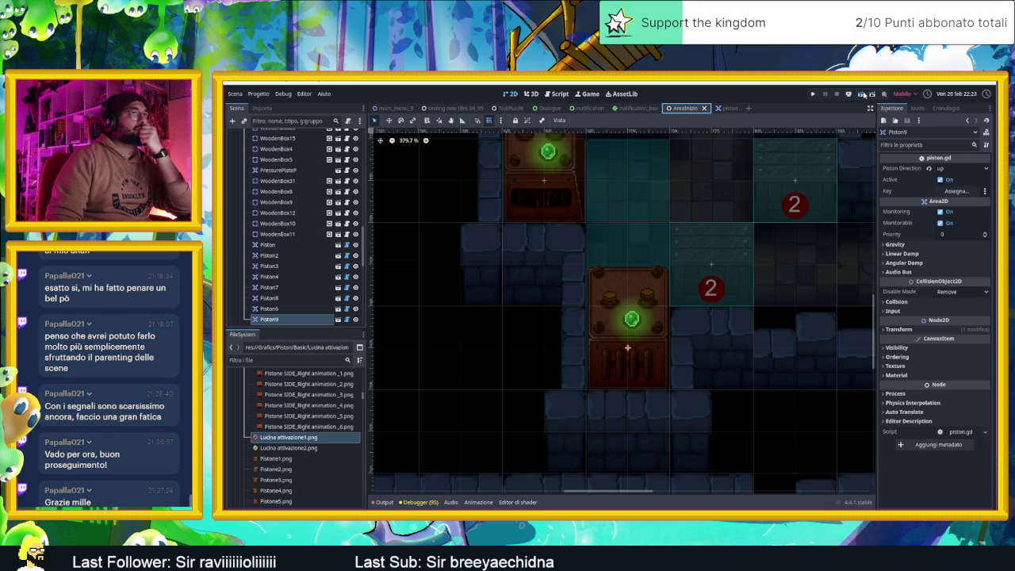
# Relaunch the game with F5 and slide the slime through the first rooms past the pistons
pyautogui.press('F5')
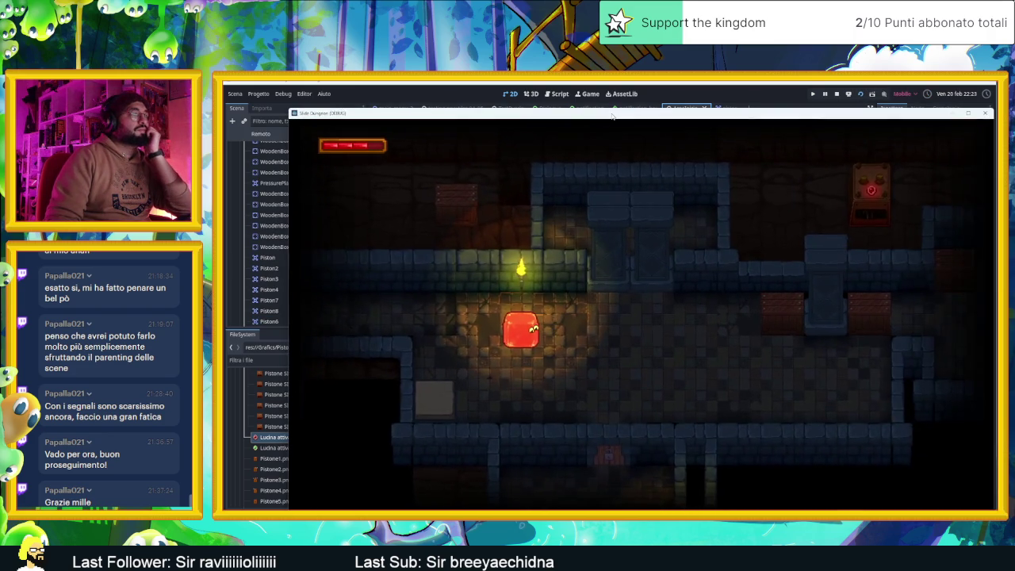
pyautogui.press('Right')
pyautogui.press('Up')
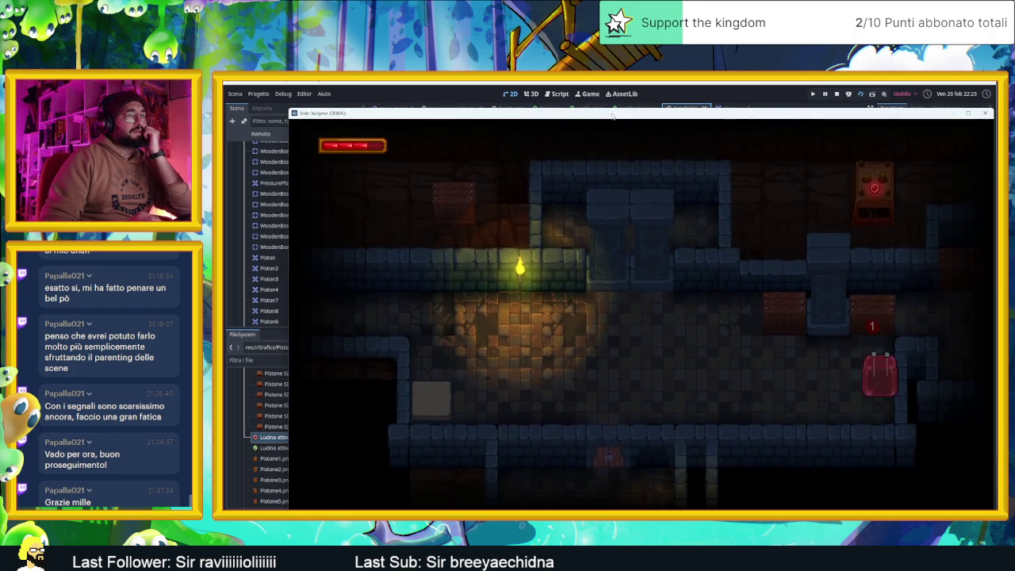
pyautogui.press('Right')
pyautogui.press('Down')
pyautogui.press('Up')
pyautogui.press('Down')
pyautogui.press('Right')
pyautogui.press('Left')
pyautogui.press('Down')
pyautogui.press('Right')
pyautogui.press('Left')
pyautogui.press('Up')
pyautogui.press('Right')
pyautogui.press('Left')
pyautogui.press('Right')
pyautogui.press('Up')
pyautogui.press('Left')
pyautogui.press('Down')
pyautogui.press('Up')
pyautogui.press('Down')
pyautogui.press('Up')
pyautogui.press('Down')
pyautogui.press('Right')
pyautogui.press('Left')
pyautogui.press('Left')
# Drop the slime through the lower rooms to the right door, then stop the playtest
pyautogui.press('Down')
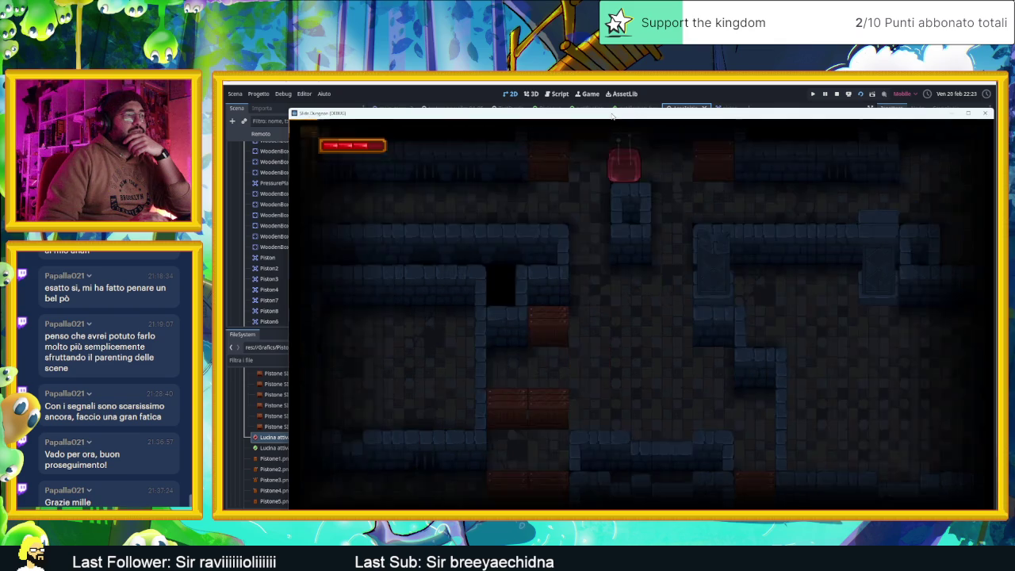
pyautogui.press('Right')
pyautogui.press('Up')
pyautogui.press('Down')
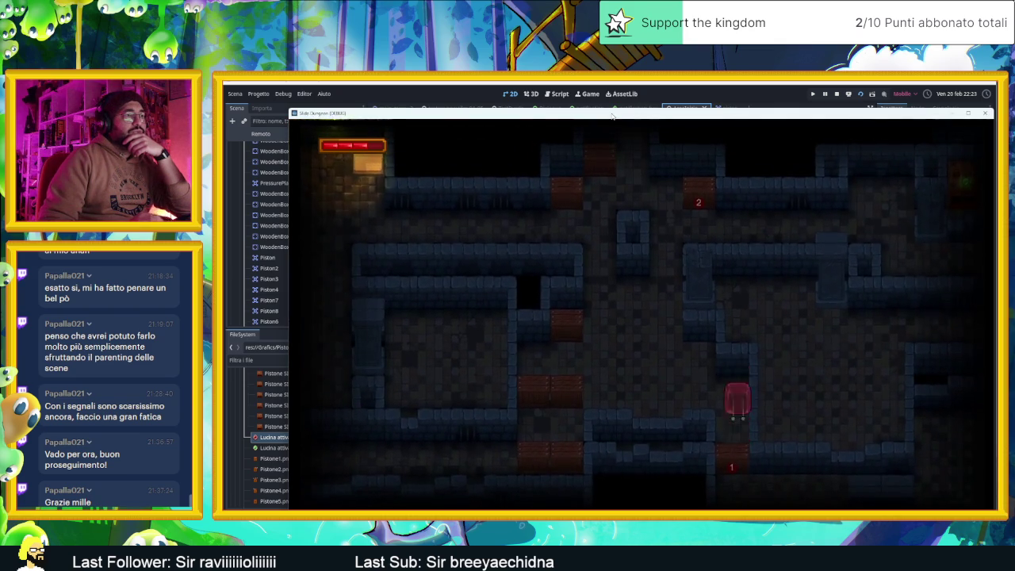
pyautogui.press('Right')
pyautogui.press('Up')
pyautogui.press('Right')
pyautogui.press('Down')
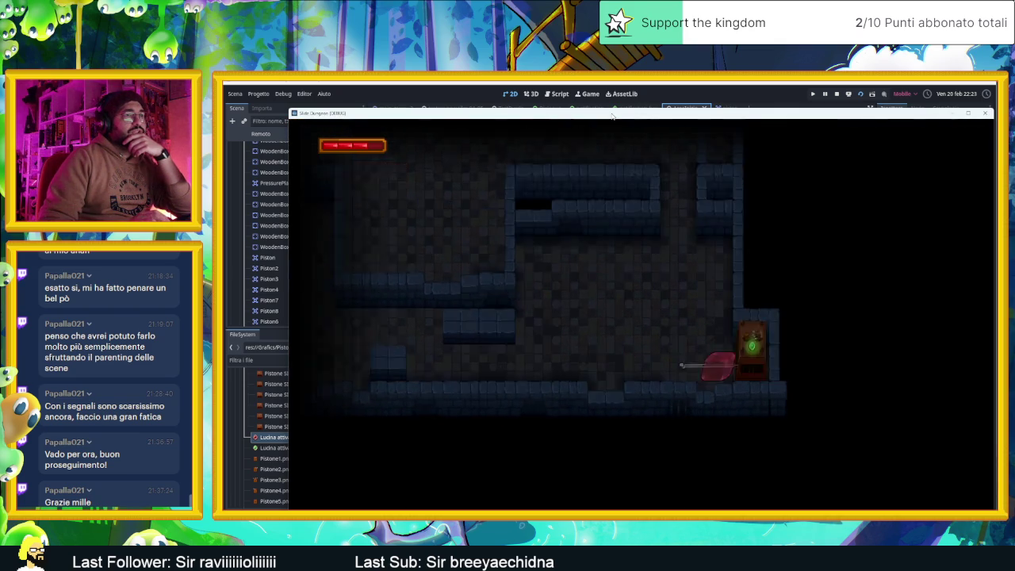
pyautogui.press('Up')
pyautogui.press('Left')
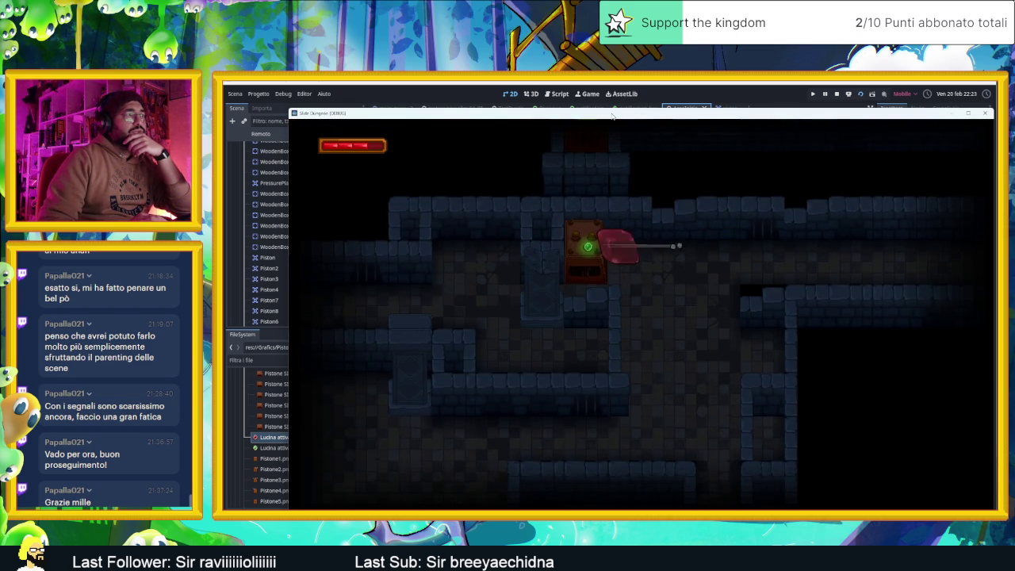
pyautogui.press('Down')
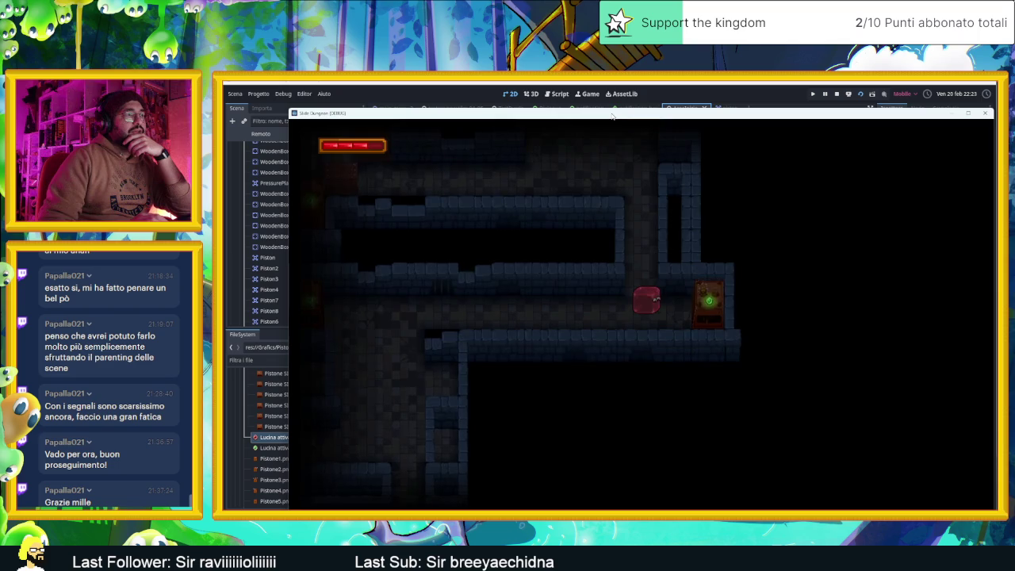
pyautogui.press('Down')
pyautogui.press('Left')
pyautogui.press('Down')
pyautogui.press('Right')
pyautogui.press('Left')
pyautogui.press('Up')
pyautogui.press('Right')
pyautogui.press('Left')
pyautogui.press('Right')
pyautogui.press('Down')
pyautogui.press('Left')
pyautogui.press('Right')
pyautogui.press('Down')
pyautogui.press('Up')
pyautogui.press('Down')
pyautogui.press('Up')
pyautogui.press('Left')
pyautogui.press('Right')
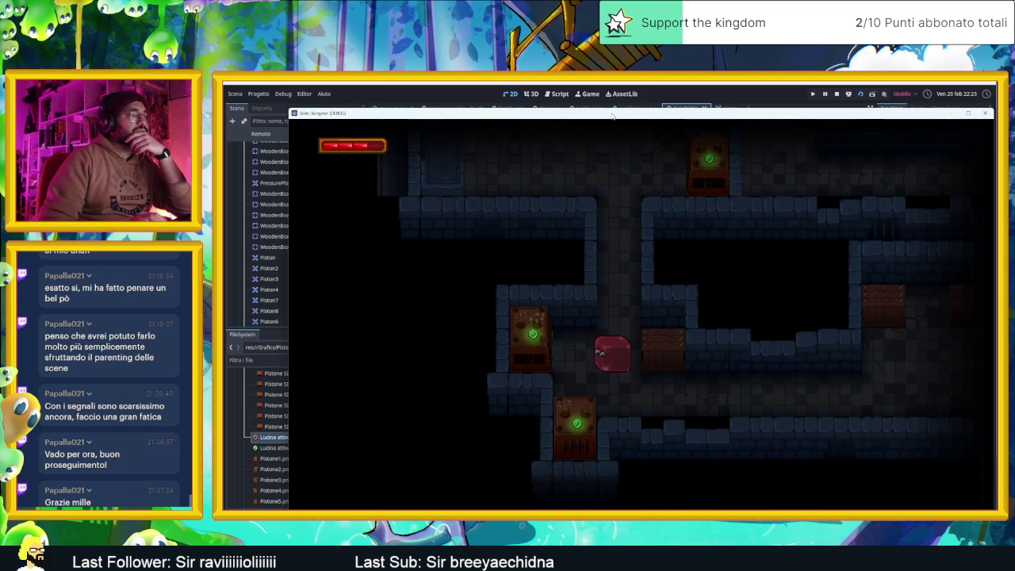
pyautogui.click(837, 93)
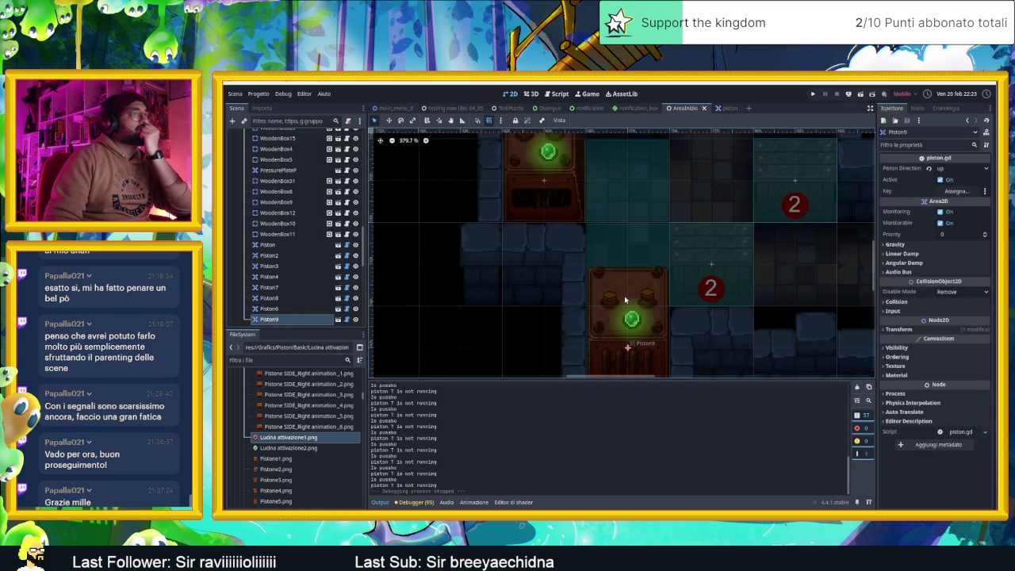
# Inspect Piston9's Ordering and Transform properties with the view framed on it, then open the piston scene
pyautogui.click(897, 347)
pyautogui.click(897, 348)
pyautogui.click(898, 357)
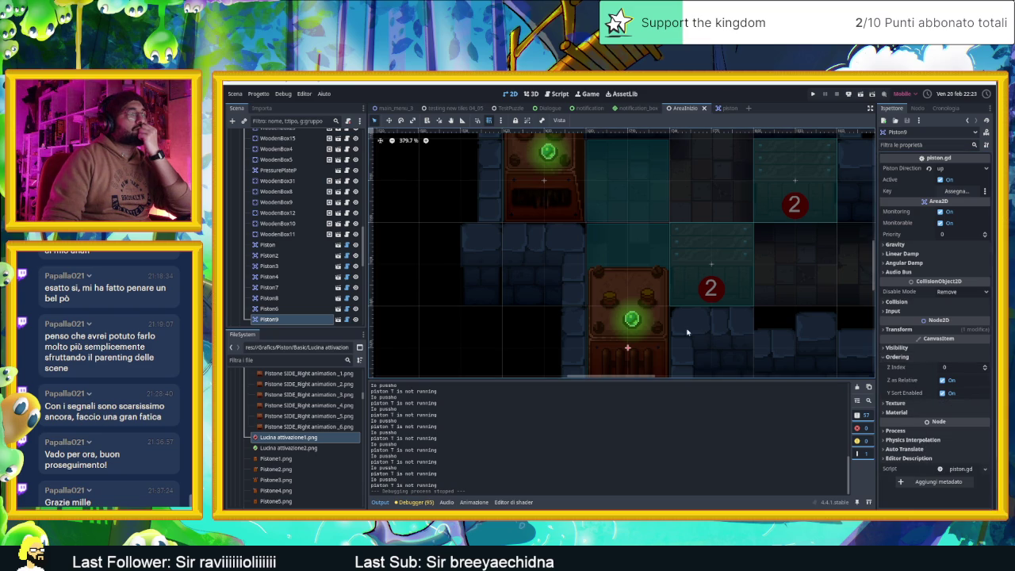
pyautogui.moveTo(687, 332); pyautogui.dragTo(634, 291)
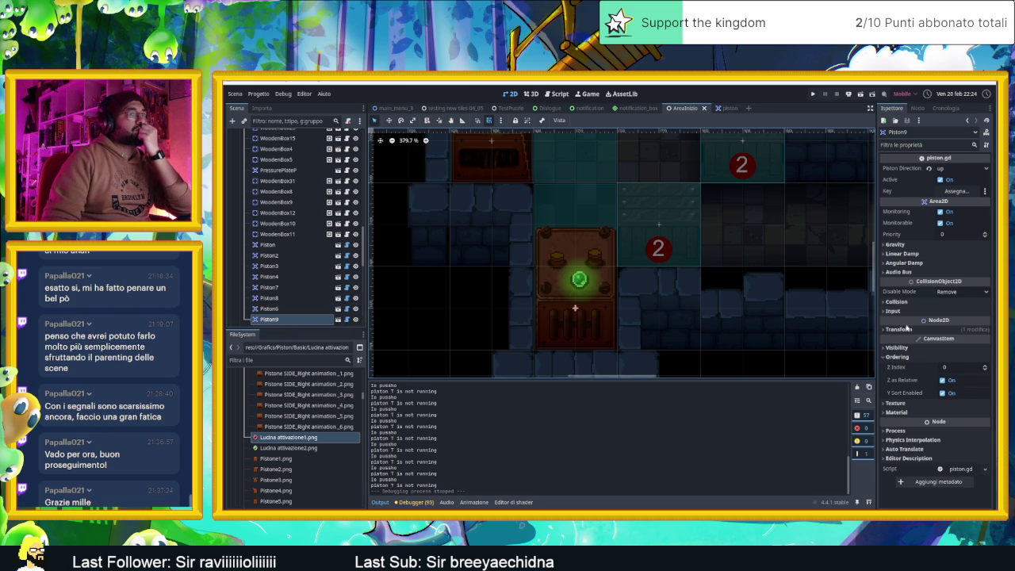
pyautogui.click(903, 330)
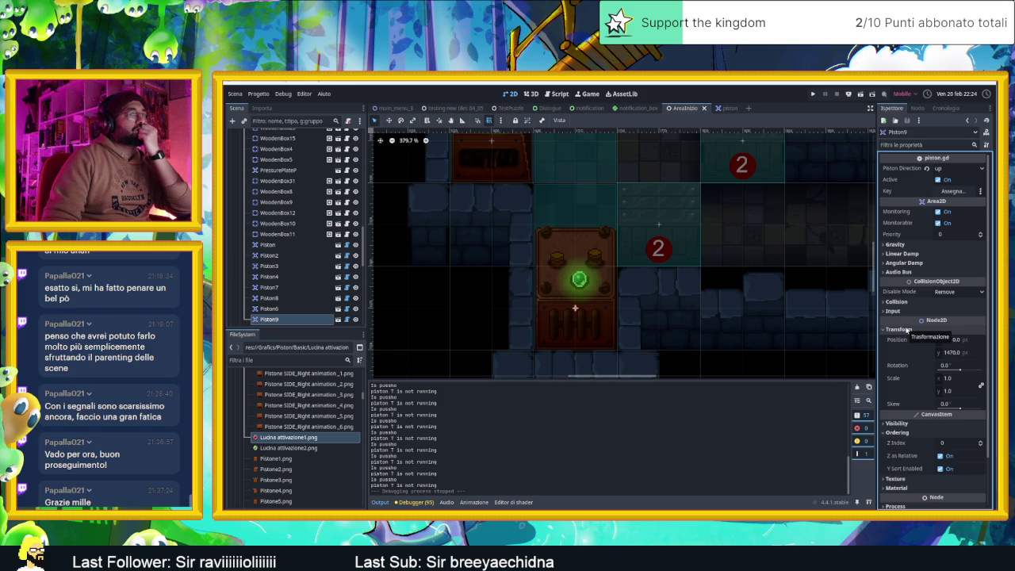
pyautogui.click(904, 329)
pyautogui.click(721, 108)
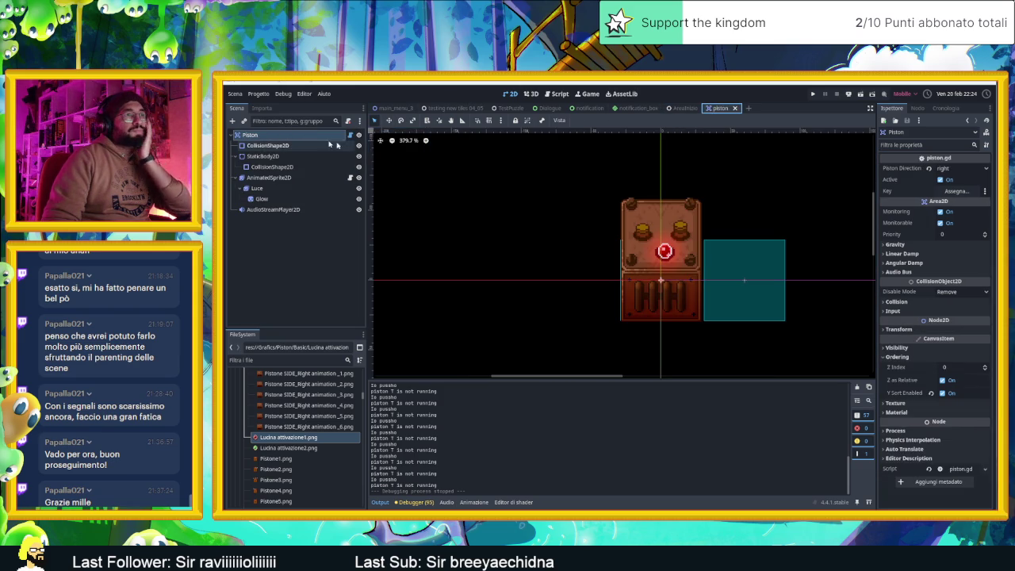
# Uncheck Y Sort Enabled on the Piston root and glance at its transform values
pyautogui.click(942, 393)
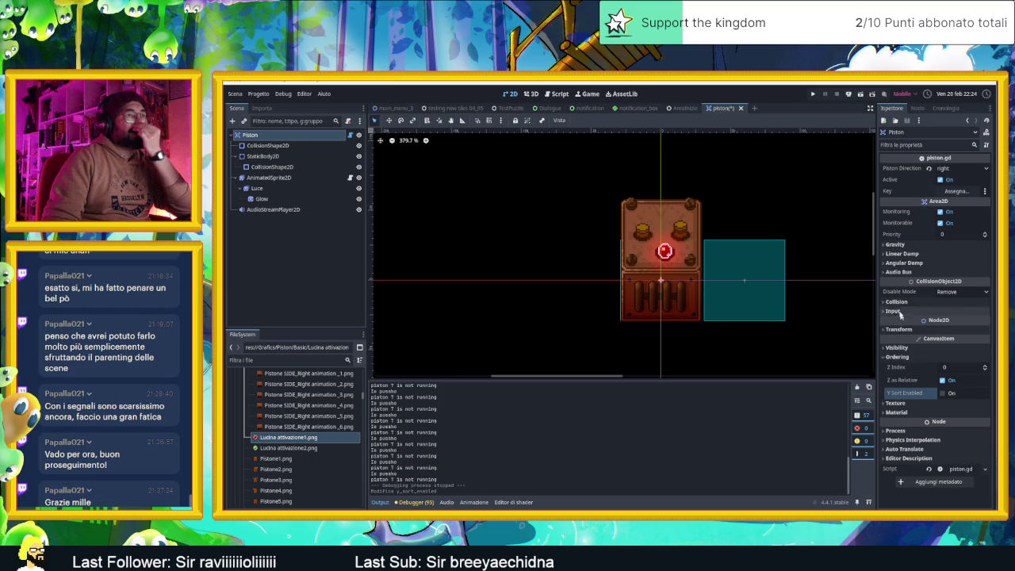
pyautogui.click(924, 330)
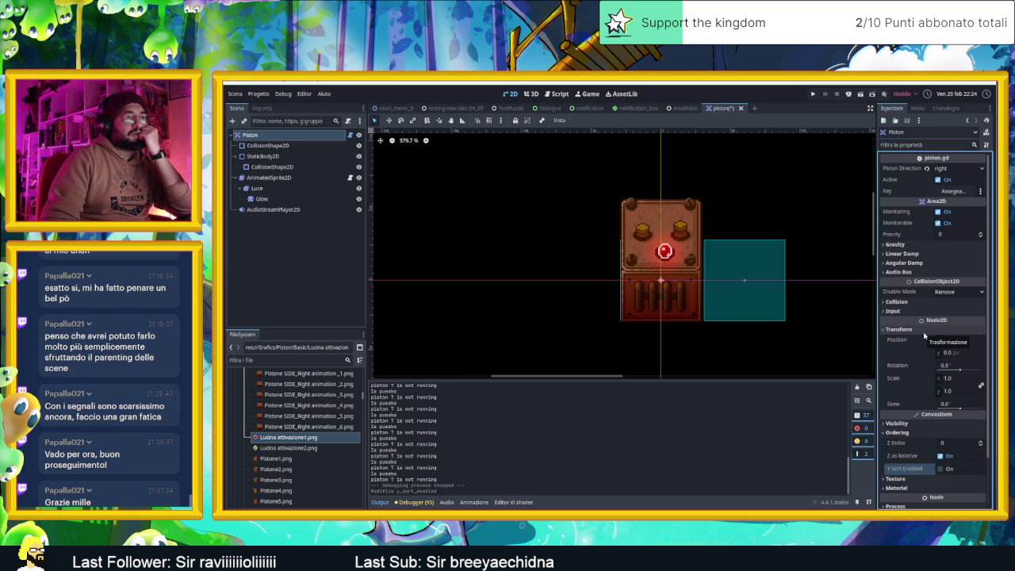
pyautogui.click(921, 333)
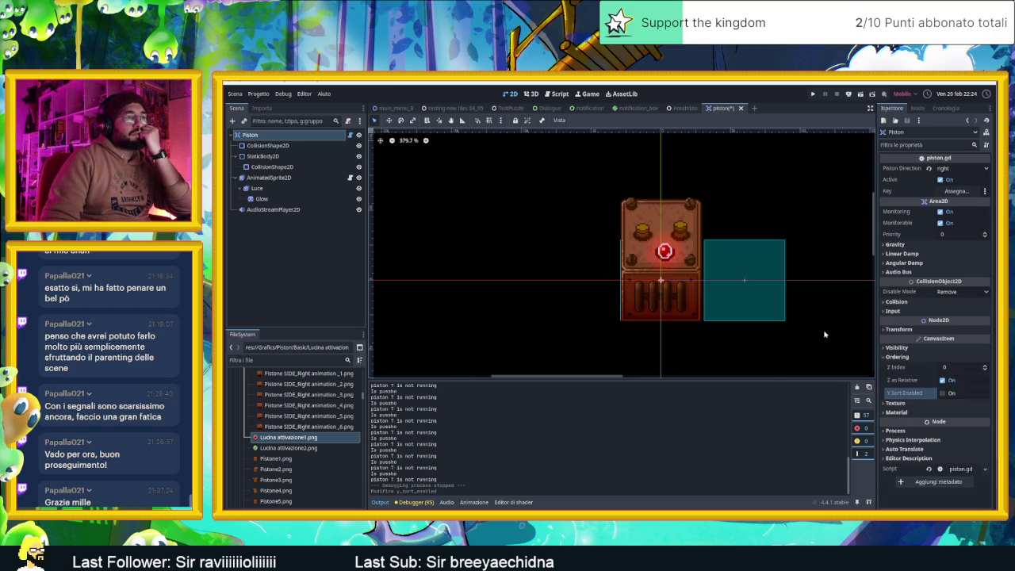
# Review the AnimatedSprite2D's Ordering settings, save the piston scene, and return to AreaInizio
pyautogui.click(268, 177)
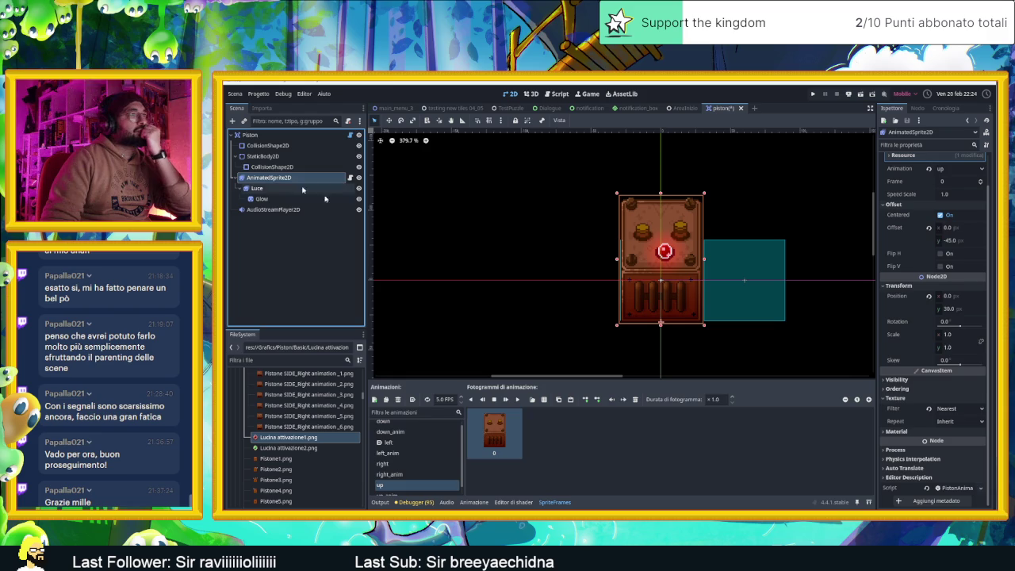
pyautogui.click(901, 389)
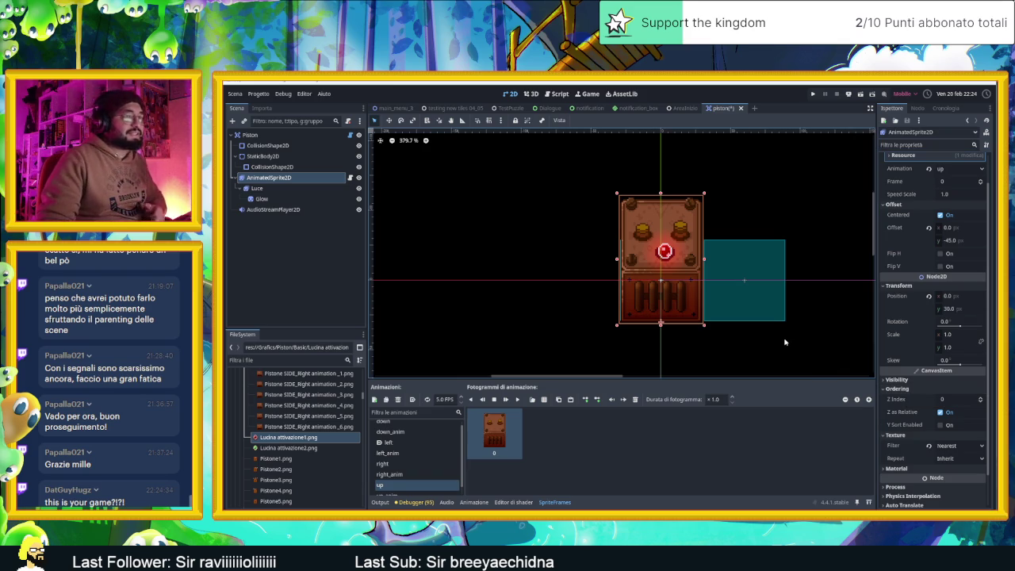
pyautogui.hotkey('ctrl', 's')
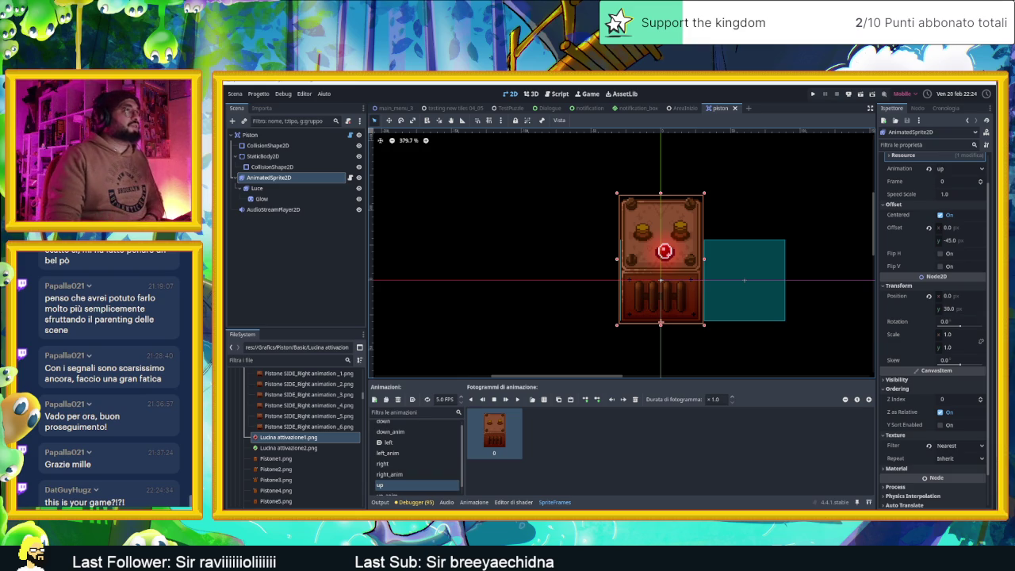
pyautogui.click(685, 107)
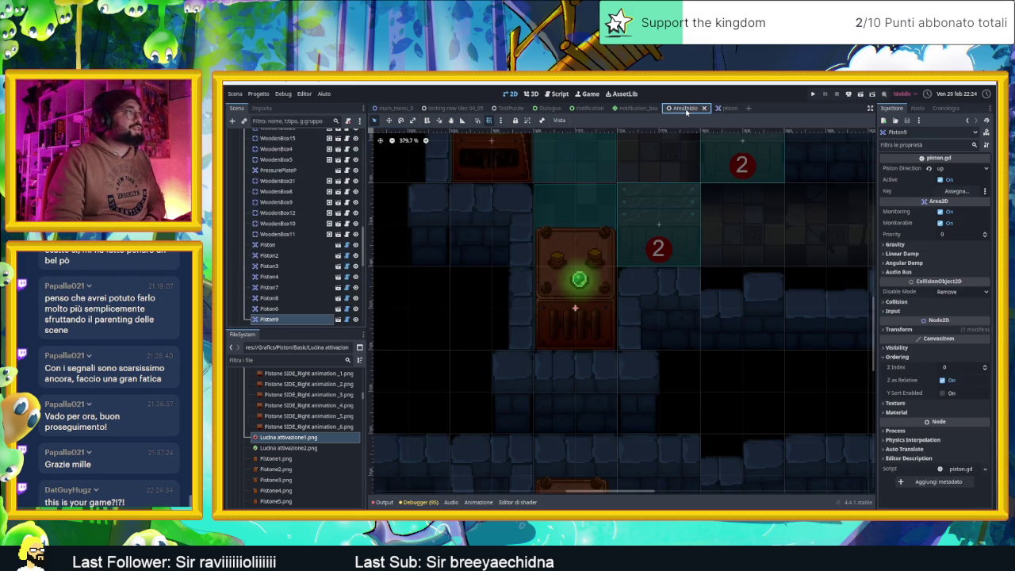
pyautogui.scroll(-4, 600, 218)
pyautogui.scroll(-6, 587, 307)
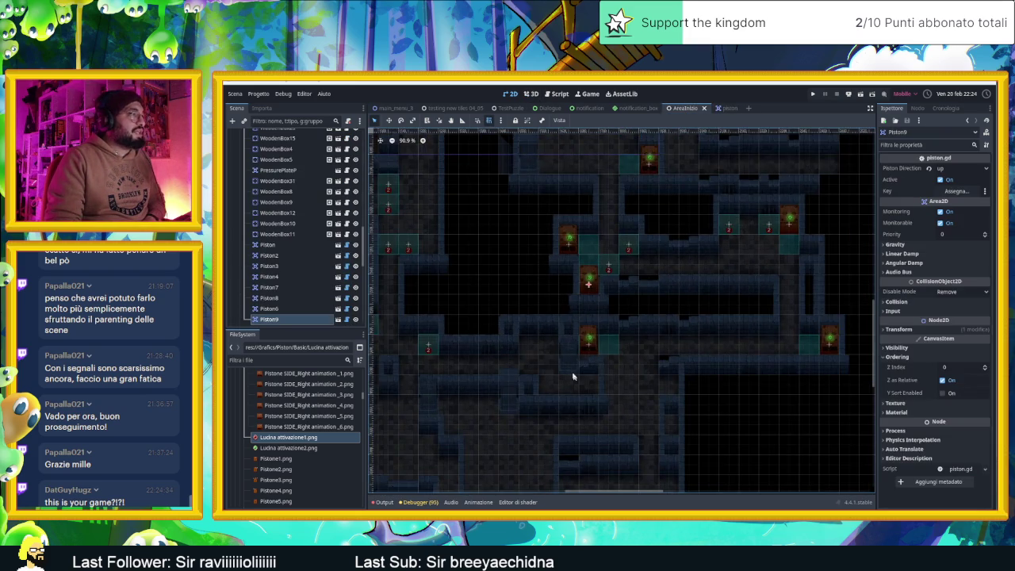
pyautogui.scroll(6, 591, 273)
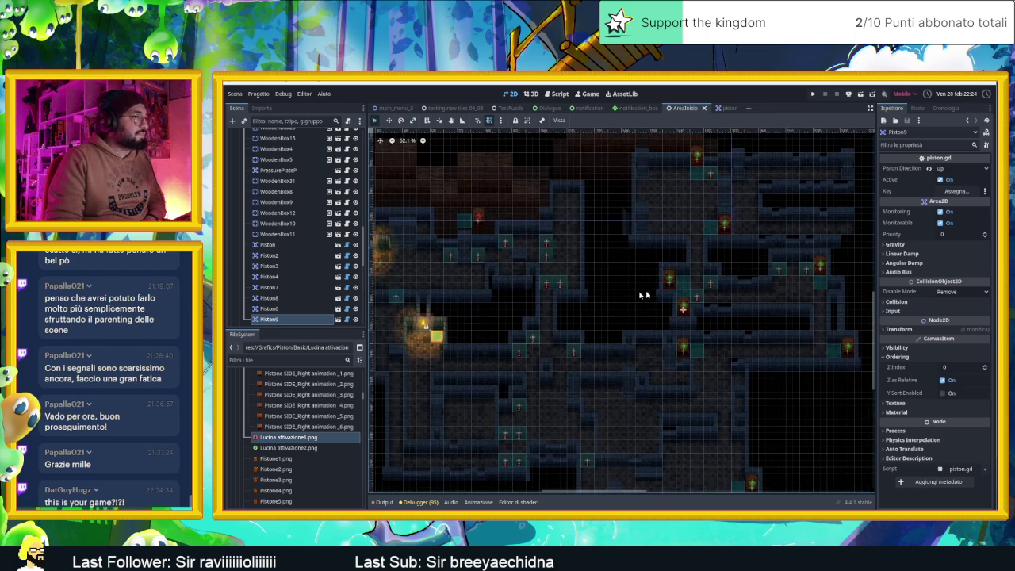
pyautogui.scroll(3, 687, 314)
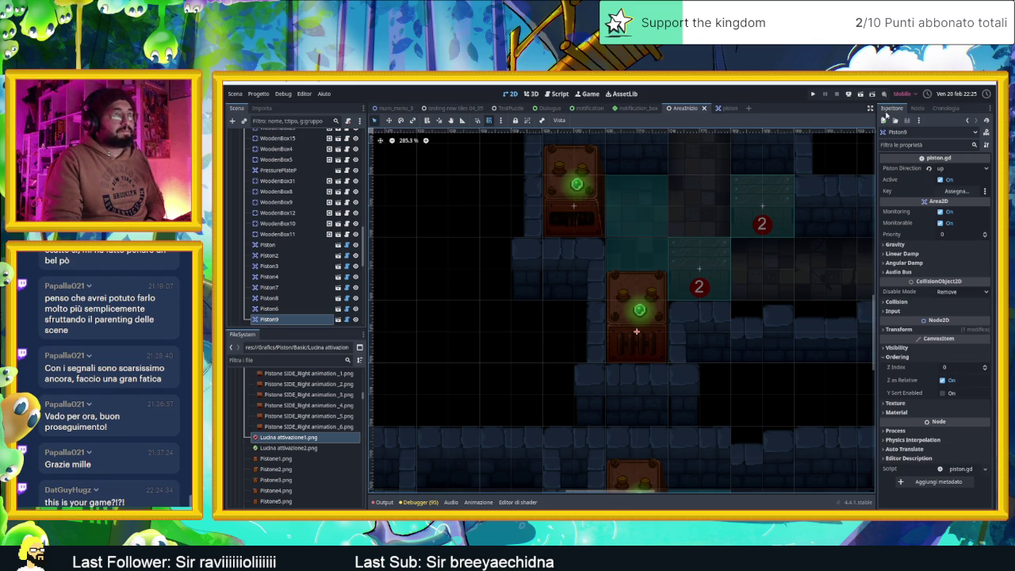
# Launch the game with F6, reposition its window, and slide the slime into the next room
pyautogui.press('F6')
pyautogui.moveTo(827, 134); pyautogui.dragTo(634, 124)
pyautogui.press('Down')
pyautogui.press('Up')
pyautogui.press('Right')
pyautogui.press('Down')
pyautogui.press('Right')
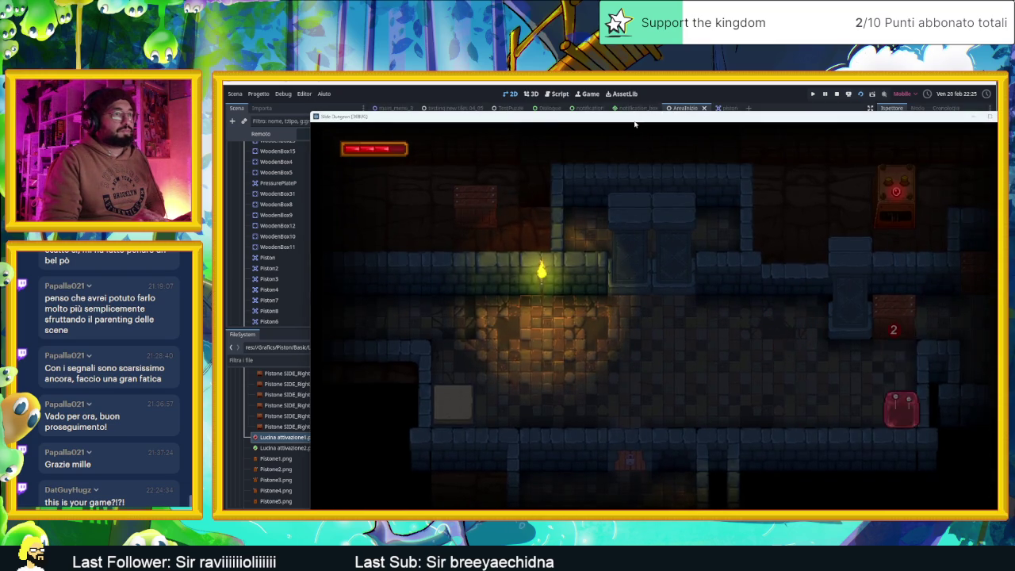
pyautogui.press('Right')
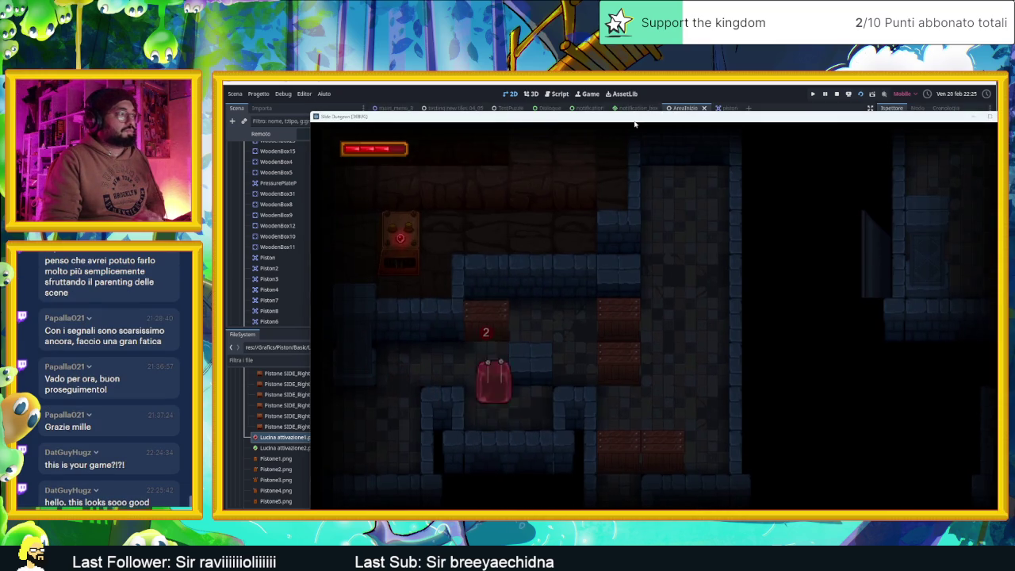
# Bounce the slime between floor and ceiling past the piston, then climb into rooms above
pyautogui.press('Right')
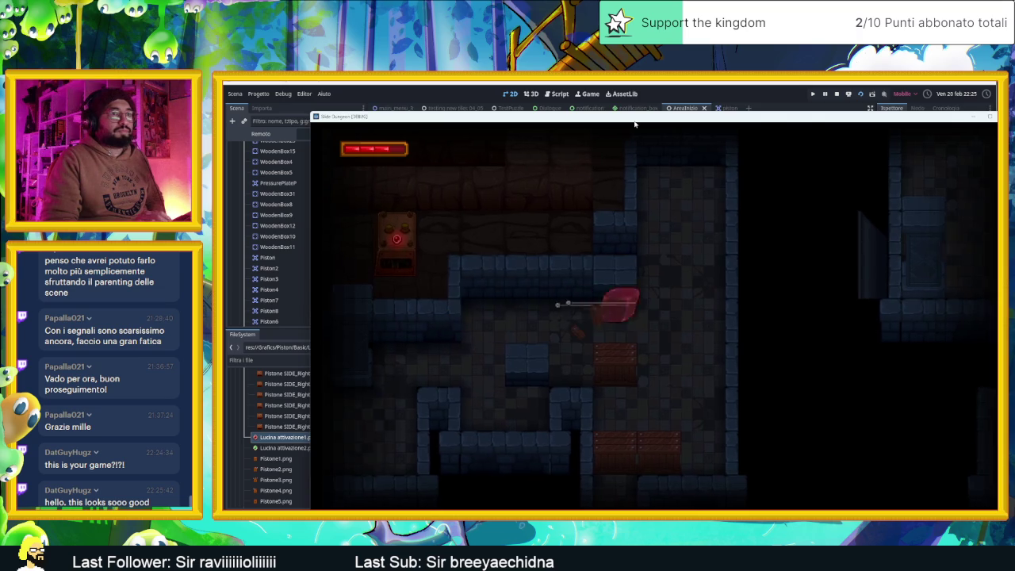
pyautogui.press('Up')
pyautogui.press('Down')
pyautogui.press('Up')
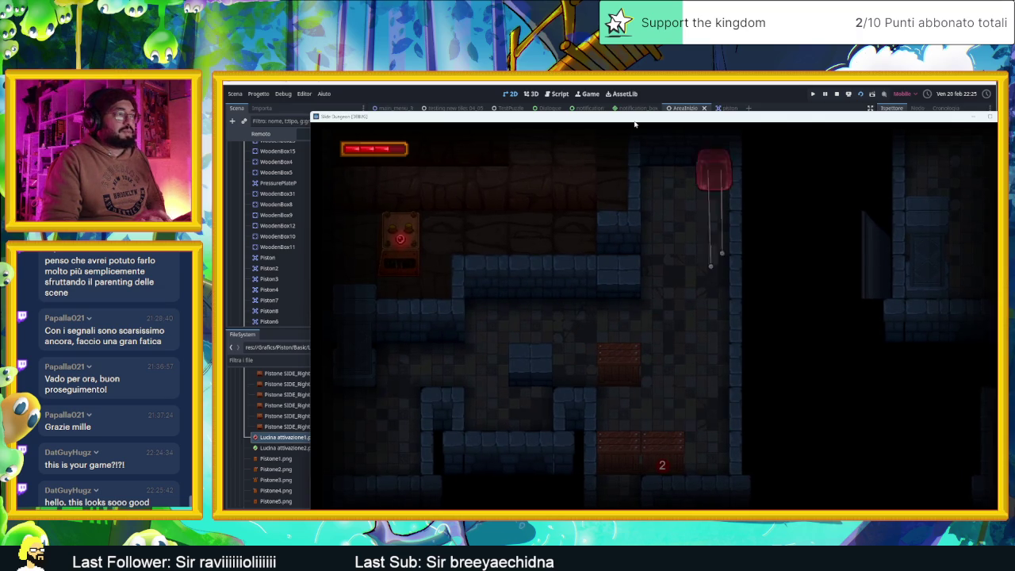
pyautogui.press('Down')
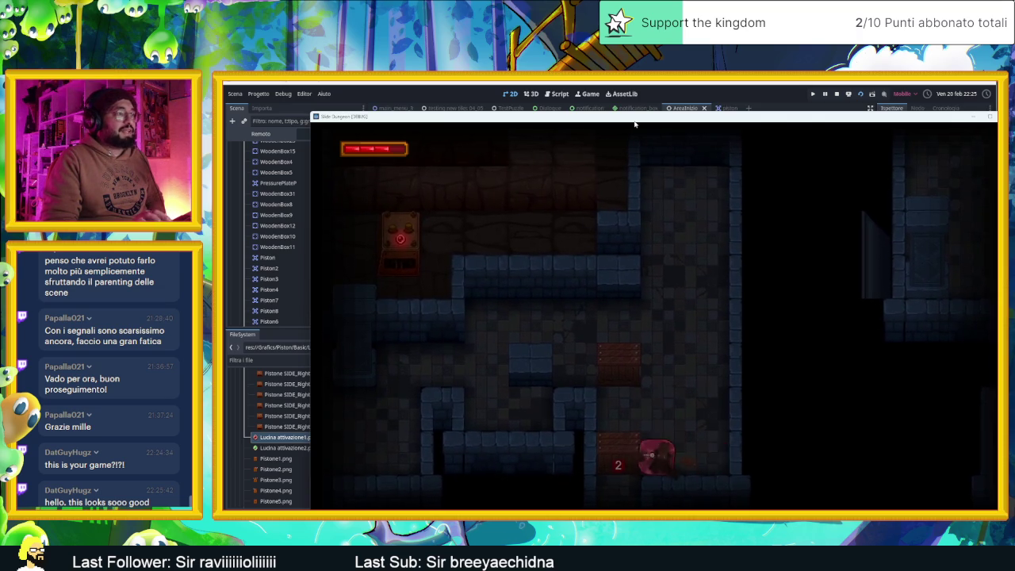
pyautogui.press('Up')
pyautogui.press('Down')
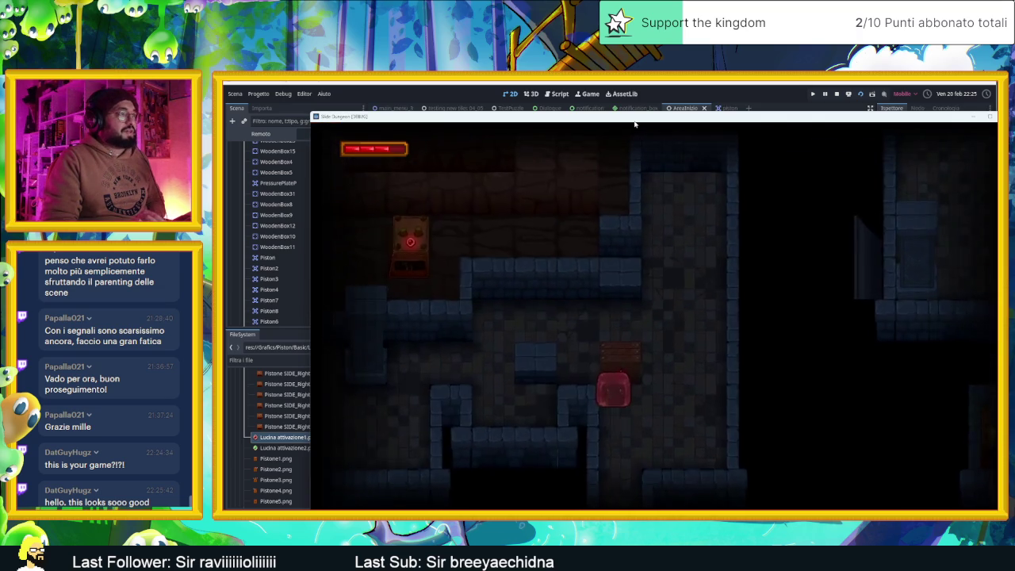
pyautogui.press('Up')
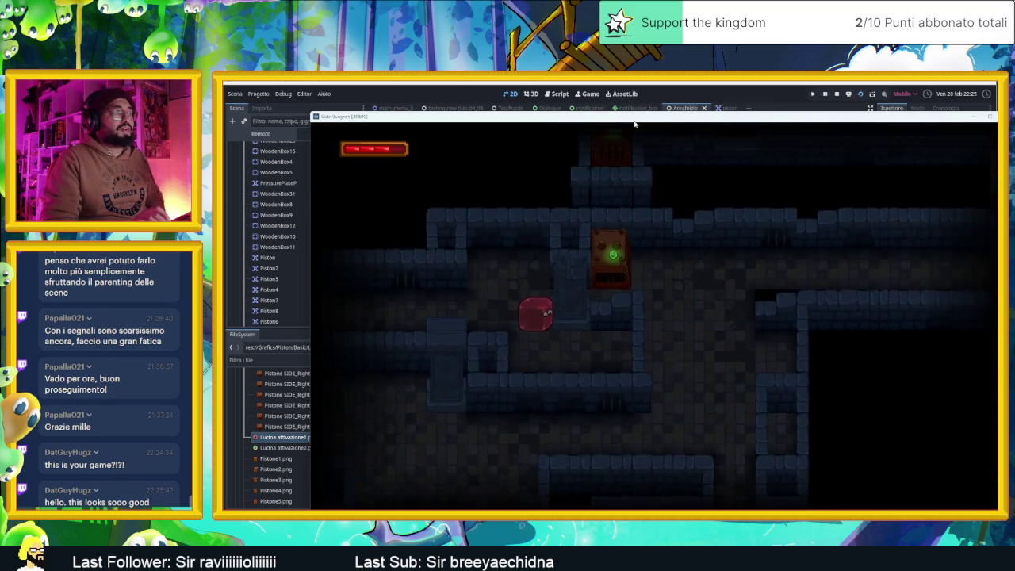
pyautogui.press('Up')
pyautogui.press('Down')
pyautogui.press('Up')
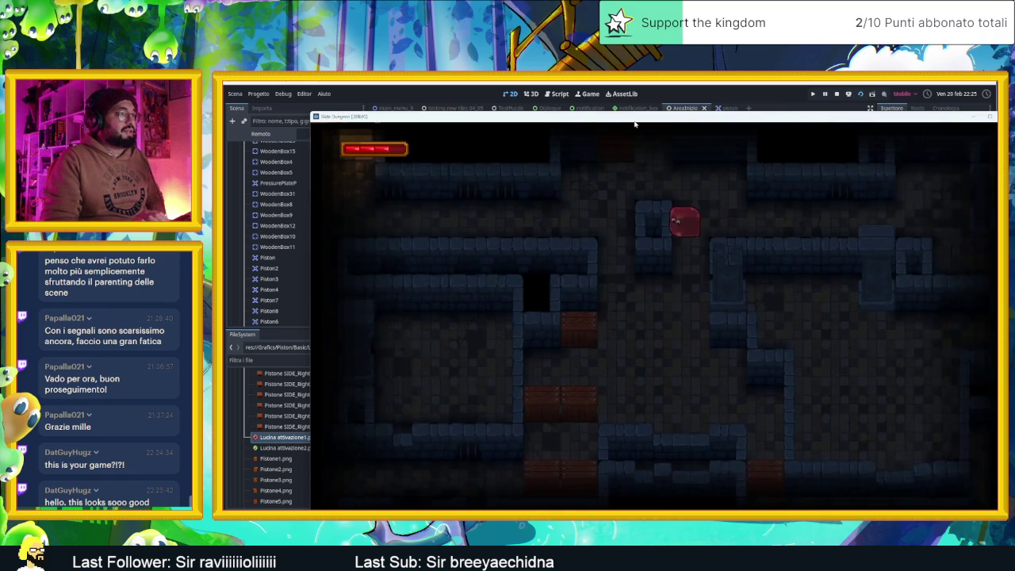
pyautogui.press('Down')
pyautogui.press('Left')
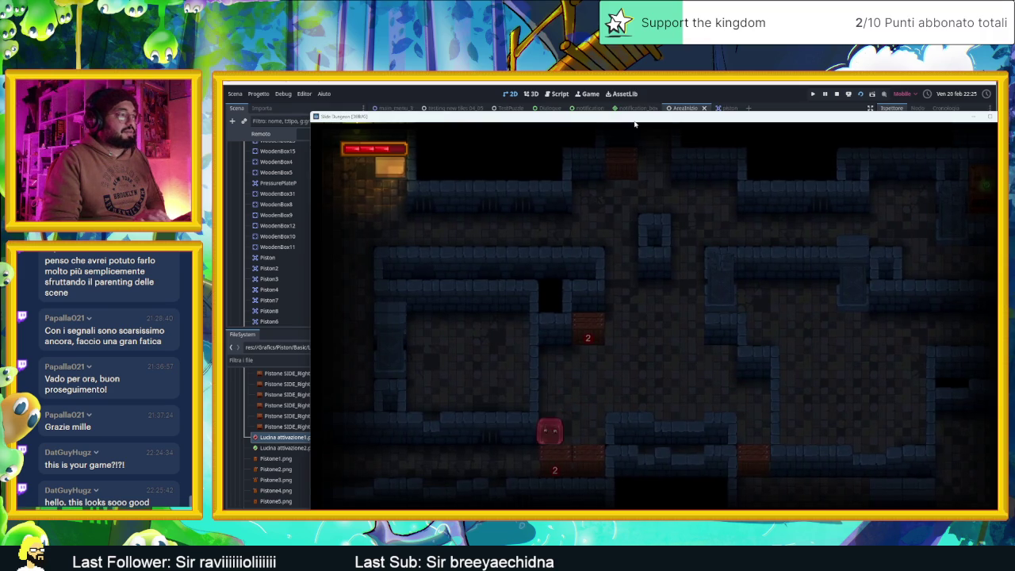
# Slide the slime through several new rooms and back to the lit torch room
pyautogui.press('Up')
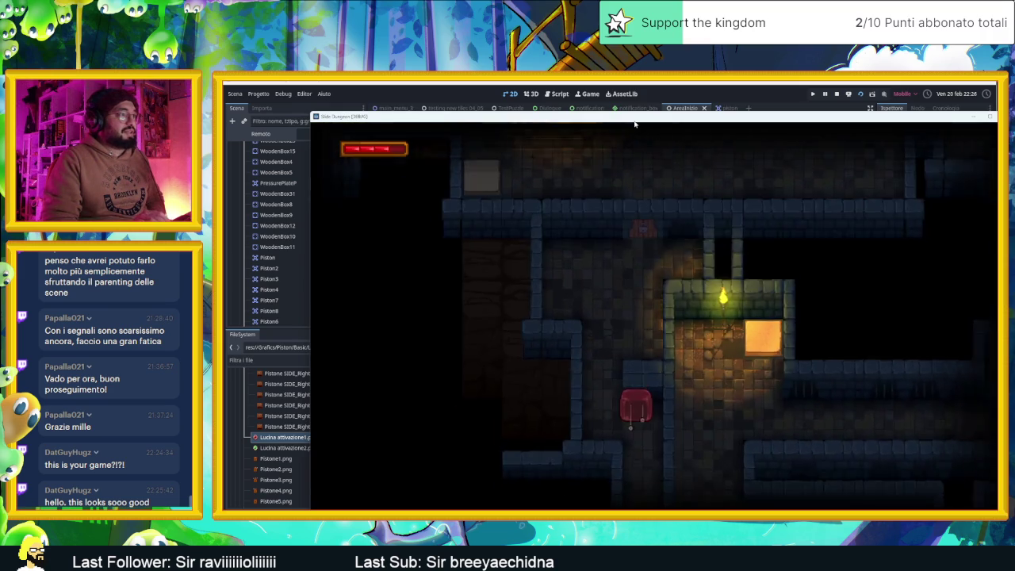
pyautogui.press('Right')
pyautogui.press('Down')
pyautogui.press('Left')
pyautogui.press('Down')
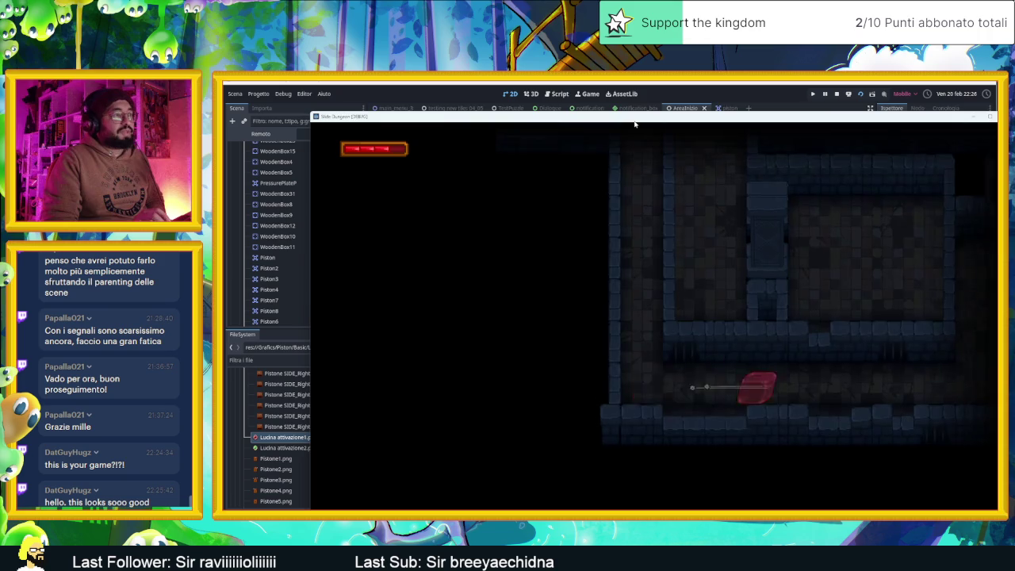
pyautogui.press('Right')
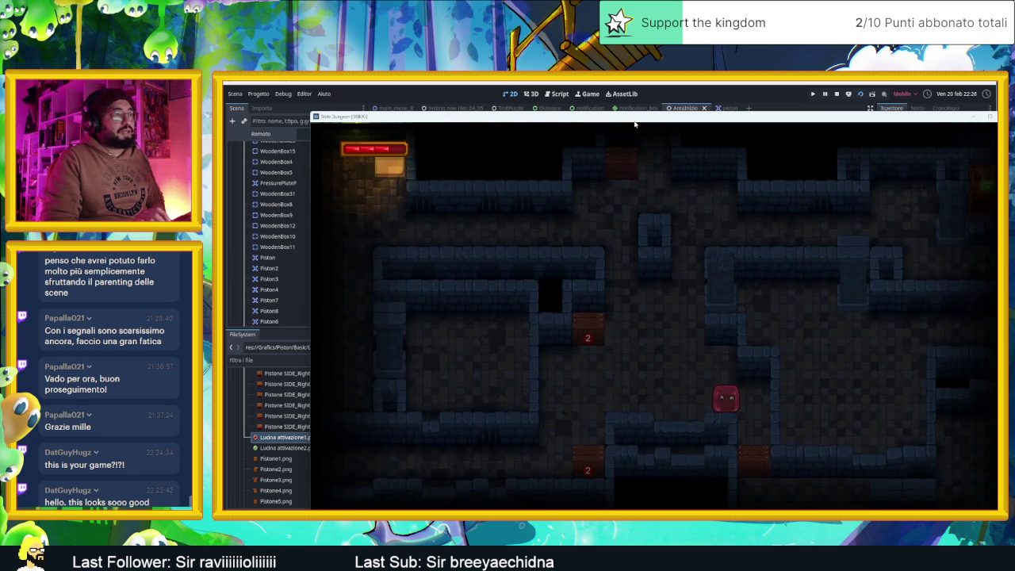
pyautogui.press('Down')
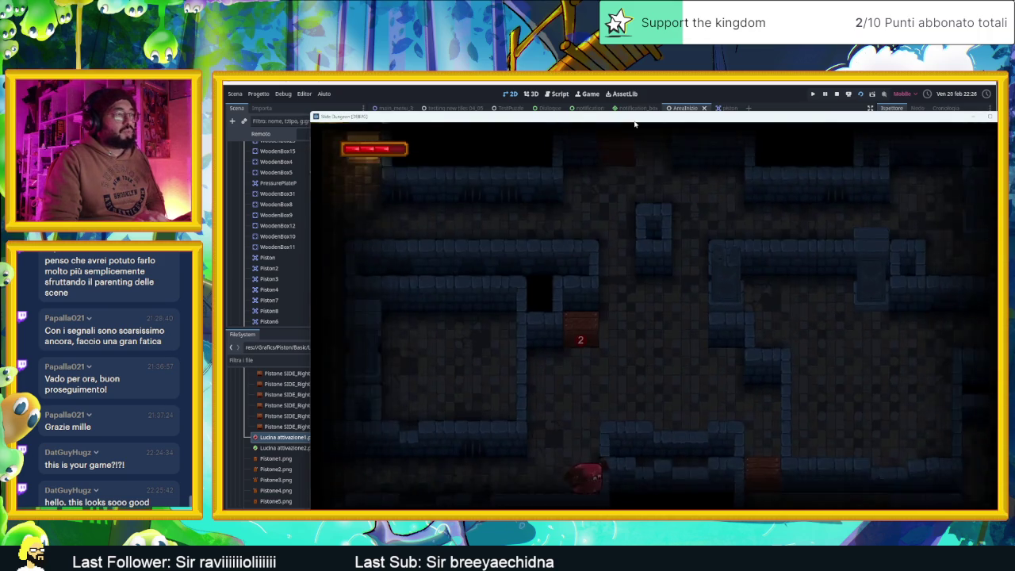
pyautogui.press('Up')
pyautogui.press('Down')
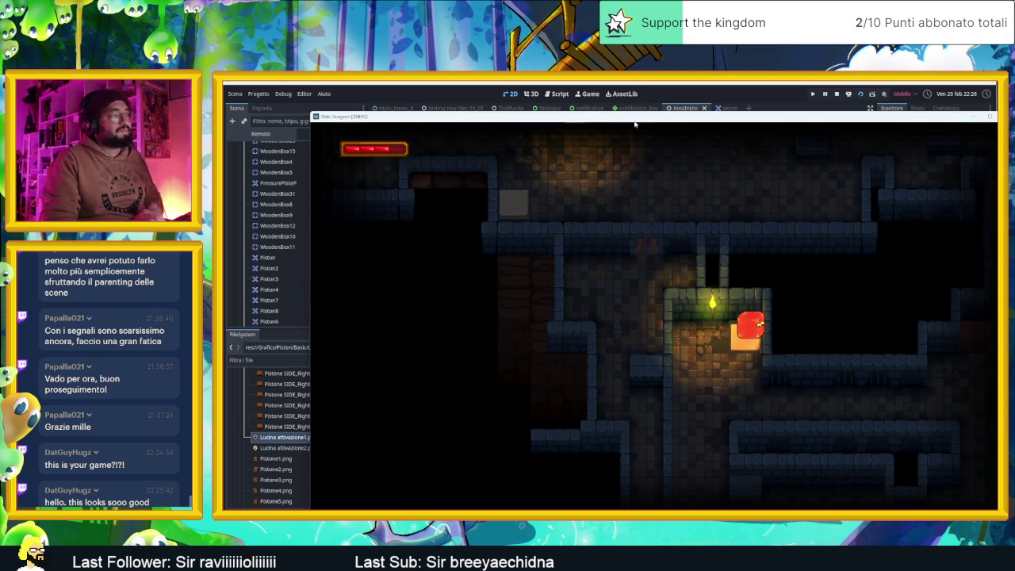
pyautogui.press('Up')
pyautogui.press('Down')
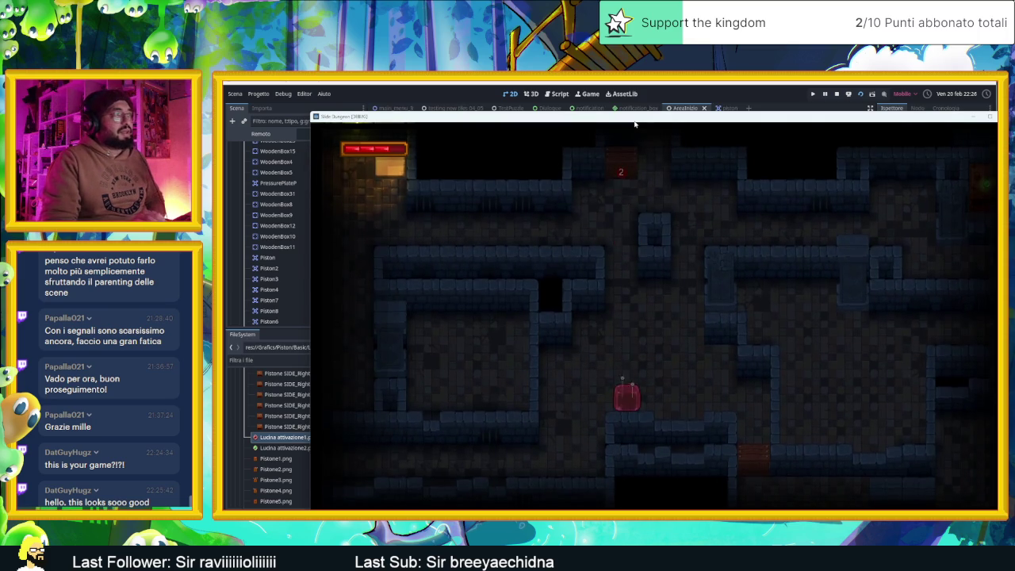
pyautogui.press('Left')
pyautogui.press('Down')
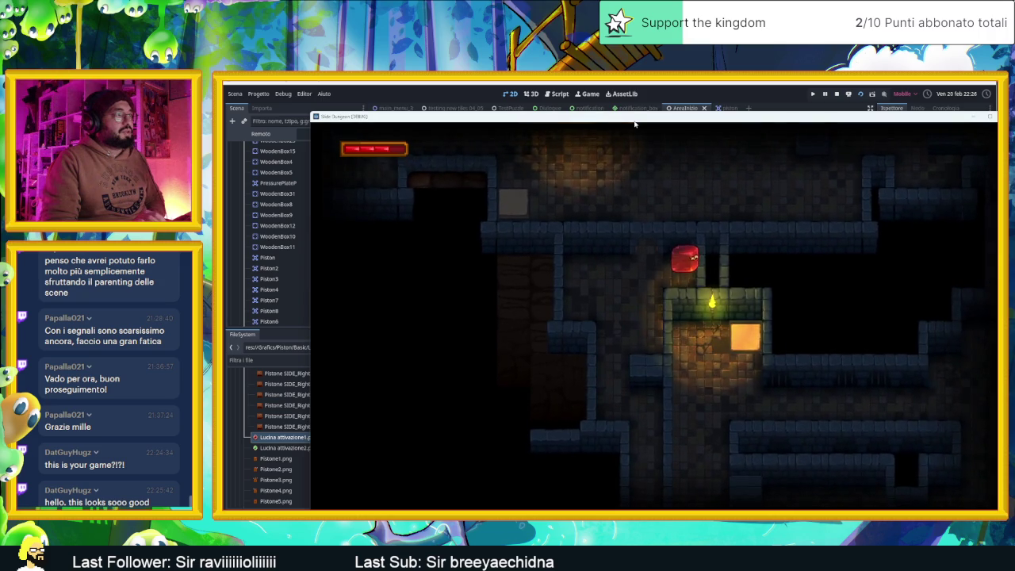
# Push the box beside the slime, lowering its counter to 1, then clear it
pyautogui.press('Right')
pyautogui.press('Down')
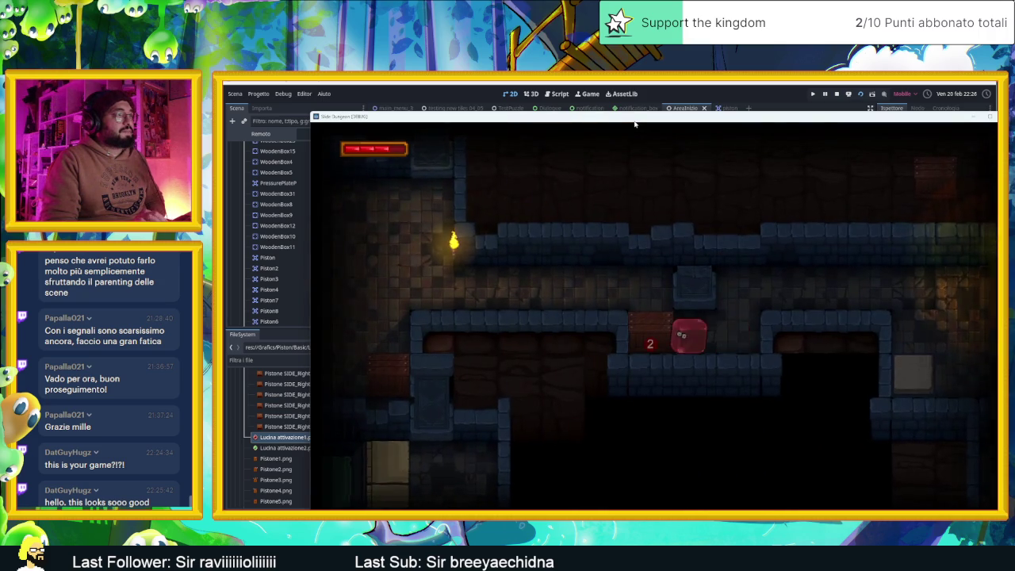
pyautogui.press('Left')
pyautogui.press('Down')
pyautogui.press('Right')
pyautogui.press('z')
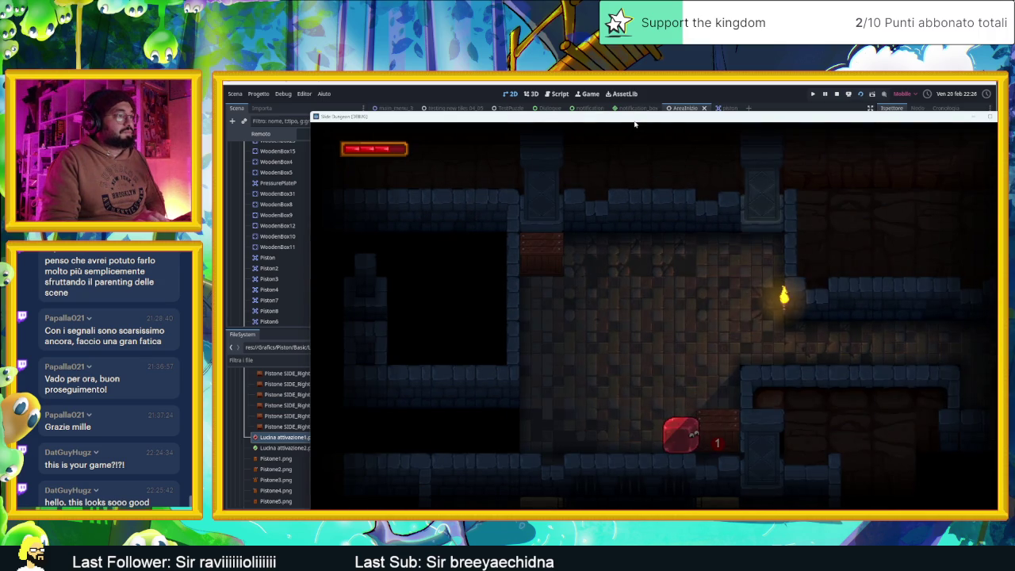
pyautogui.press('Right')
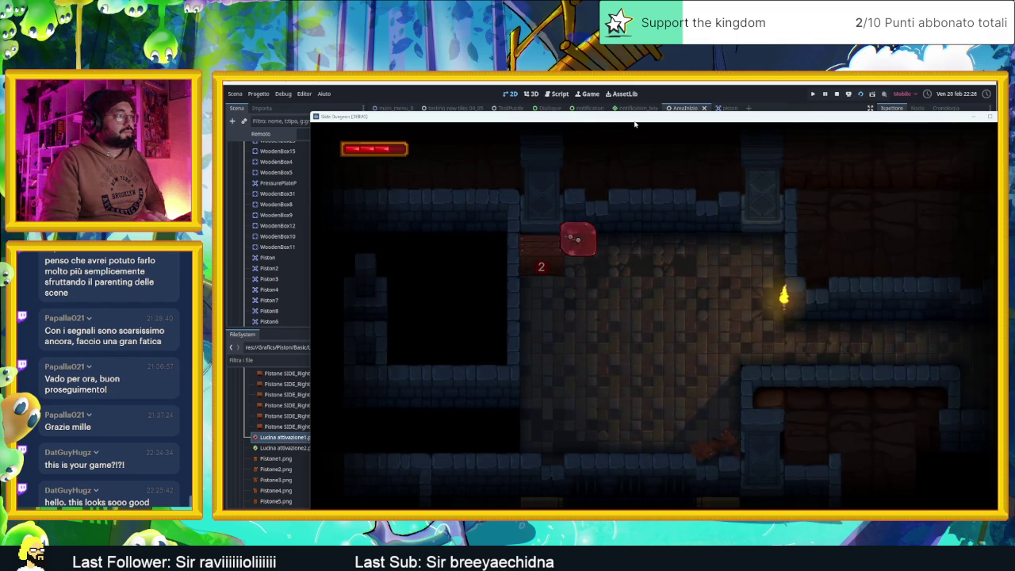
# Steer the slime out right beside a box and down into the next room
pyautogui.press('Up')
pyautogui.press('Right')
pyautogui.press('Up')
pyautogui.press('Down')
pyautogui.press('Right')
pyautogui.press('Up')
pyautogui.press('Right')
pyautogui.press('Down')
pyautogui.press('Right')
pyautogui.press('Down')
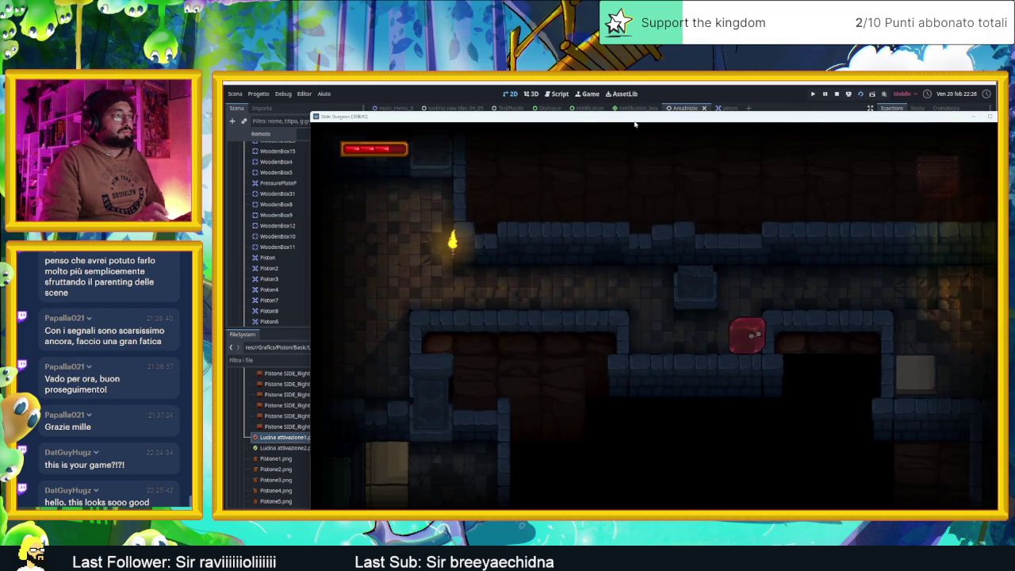
pyautogui.press('Right')
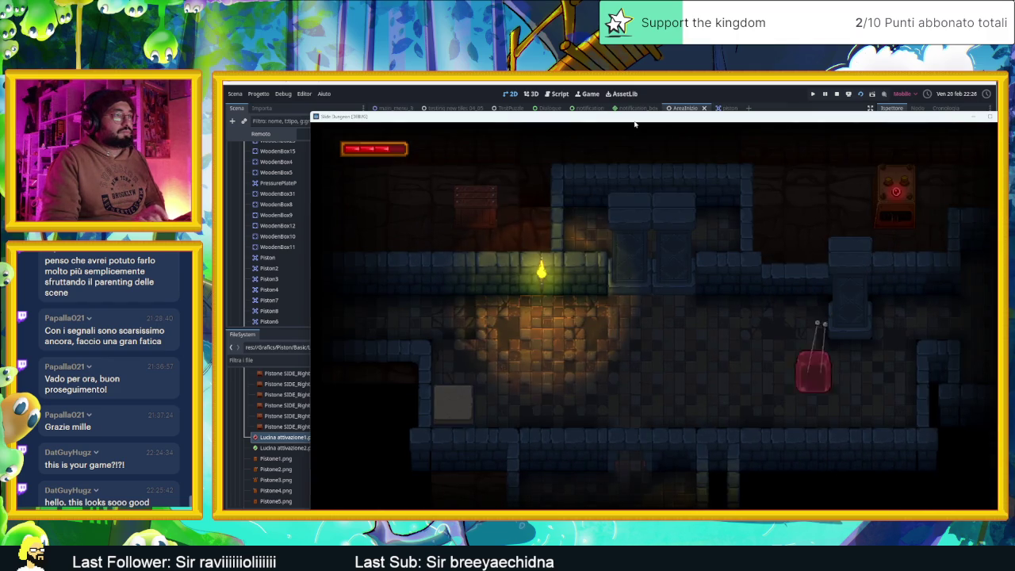
# Slide the slime up, right and down through several more rooms
pyautogui.press('Up')
pyautogui.press('Right')
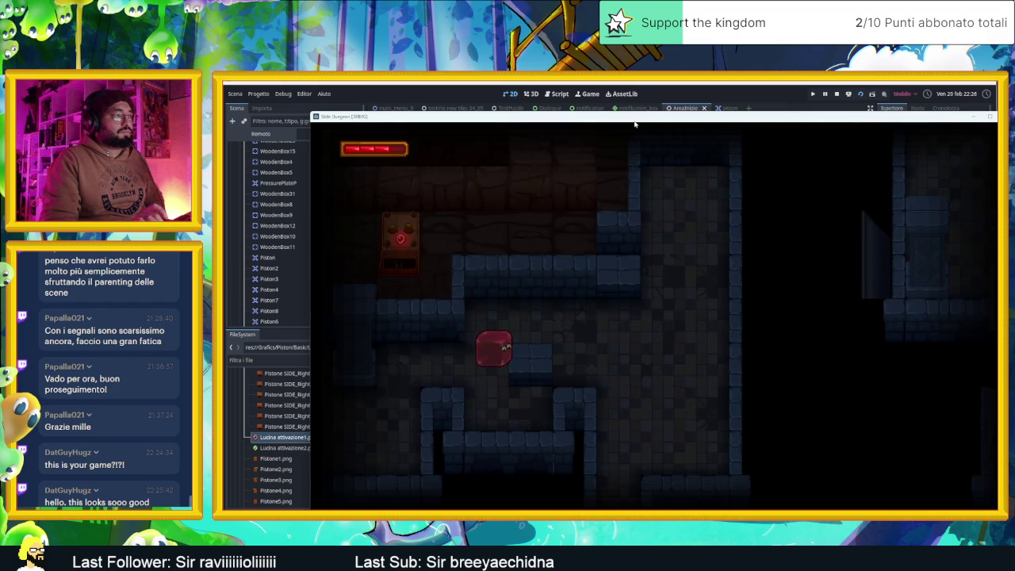
pyautogui.press('Up')
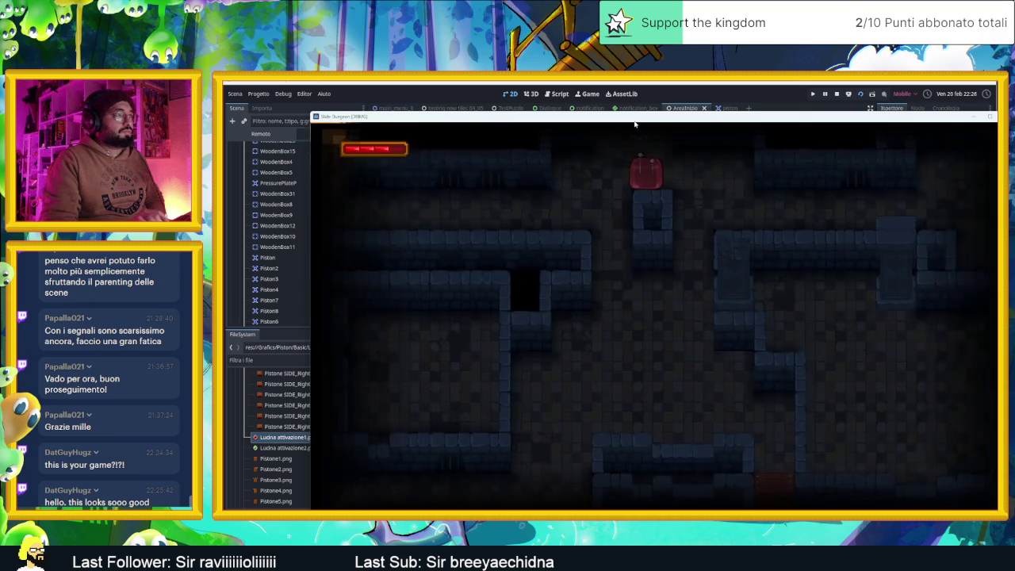
pyautogui.press('Right')
pyautogui.press('Down')
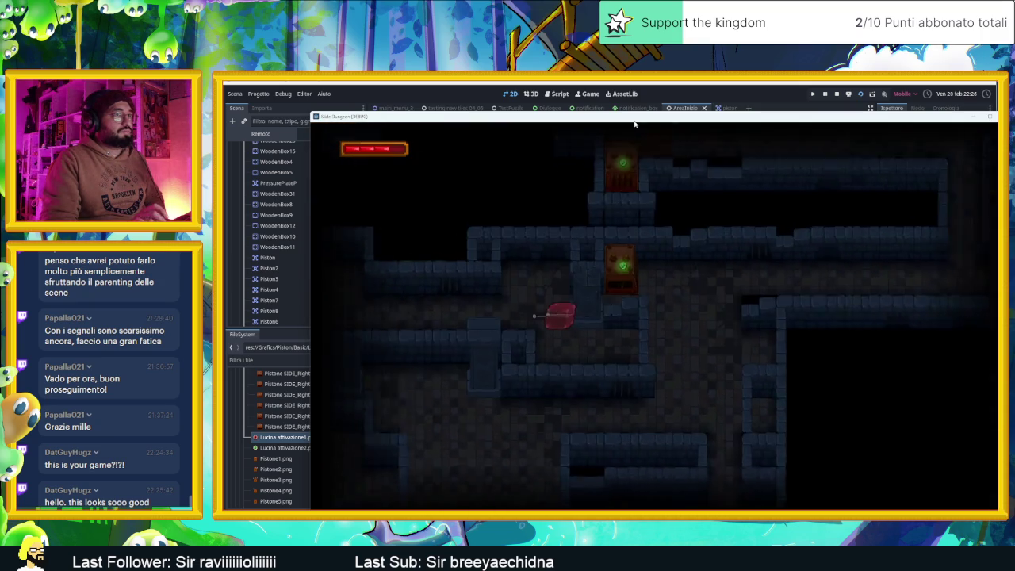
pyautogui.press('Down')
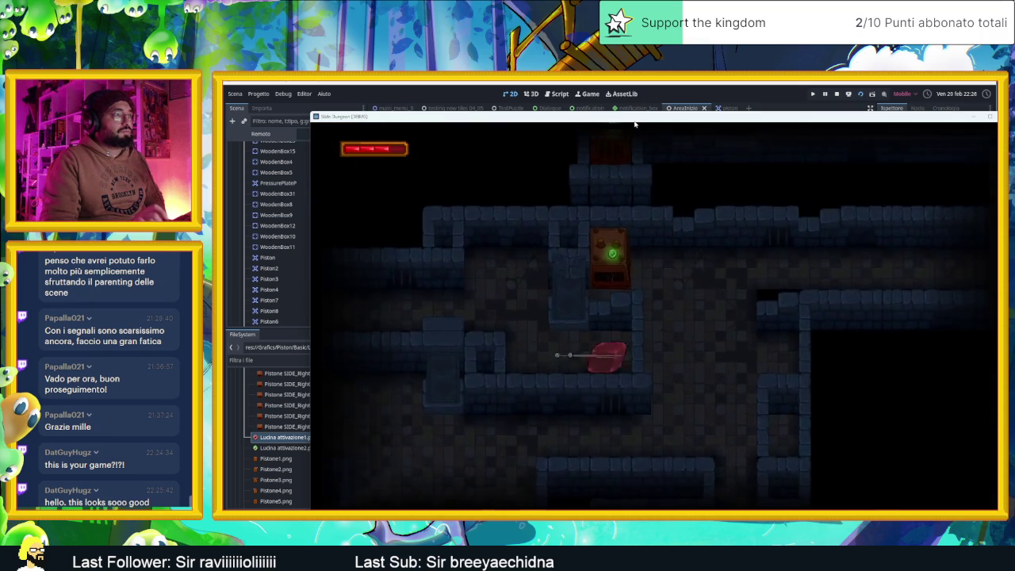
pyautogui.press('Right')
pyautogui.press('Right')
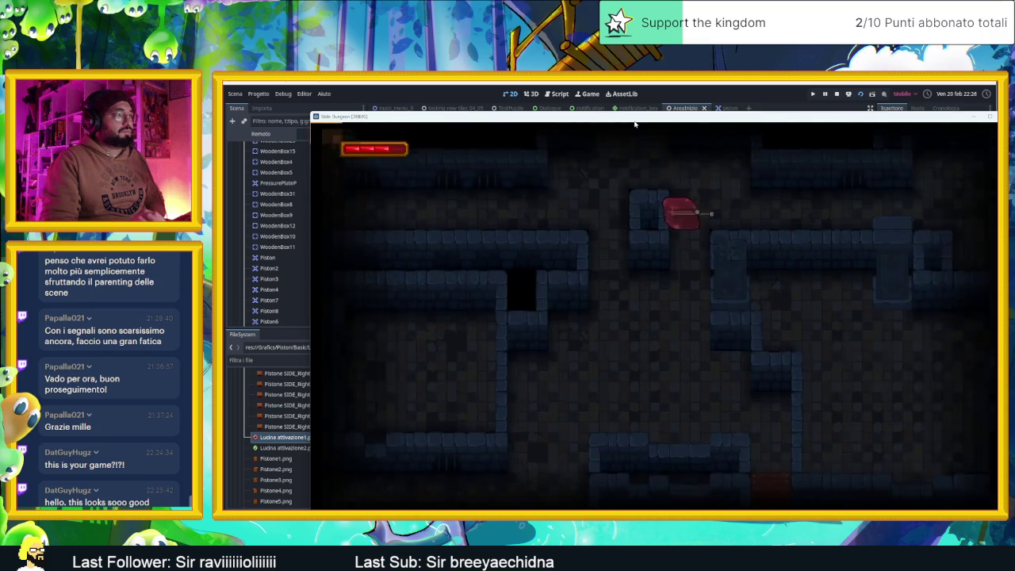
pyautogui.press('Down')
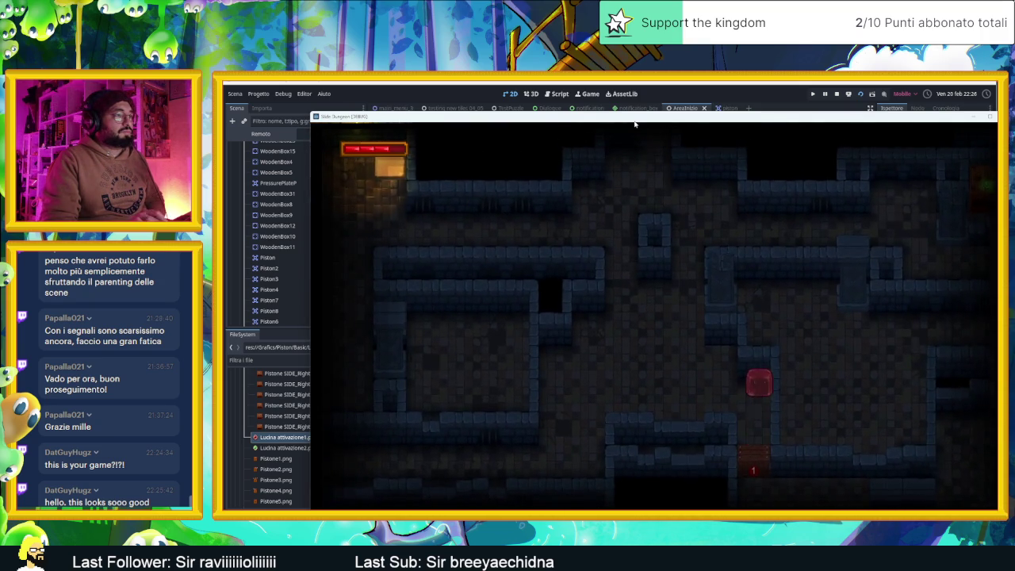
pyautogui.press('Down')
pyautogui.press('Left')
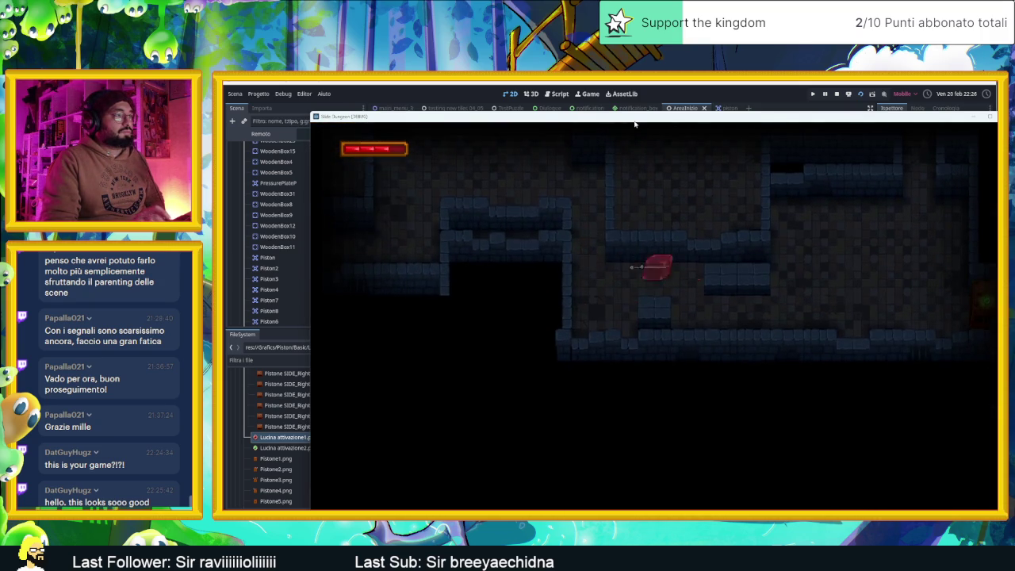
pyautogui.press('Down')
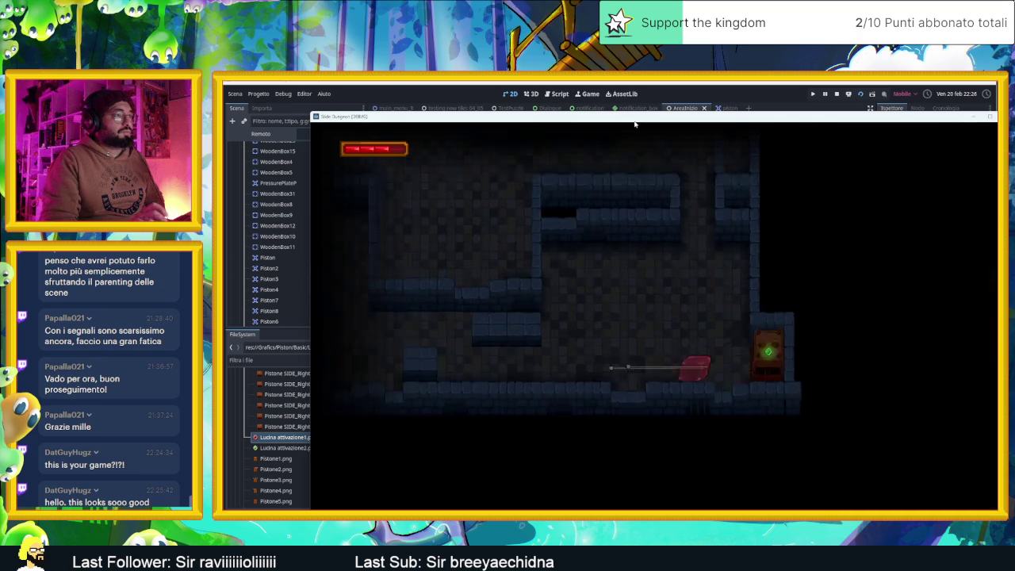
pyautogui.press('Right')
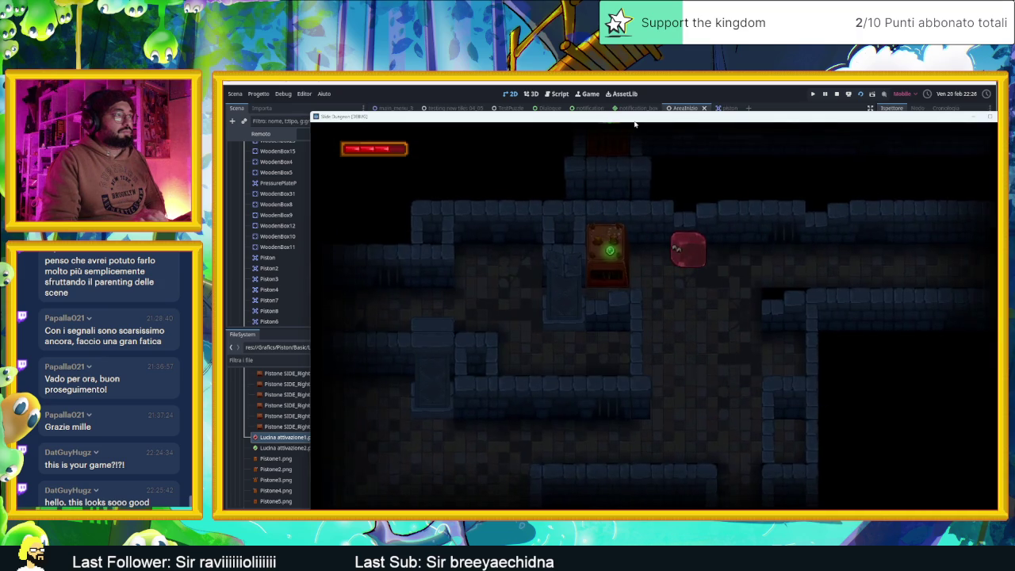
# Guide the slime onward to a crate and out of the corridor
pyautogui.press('Down')
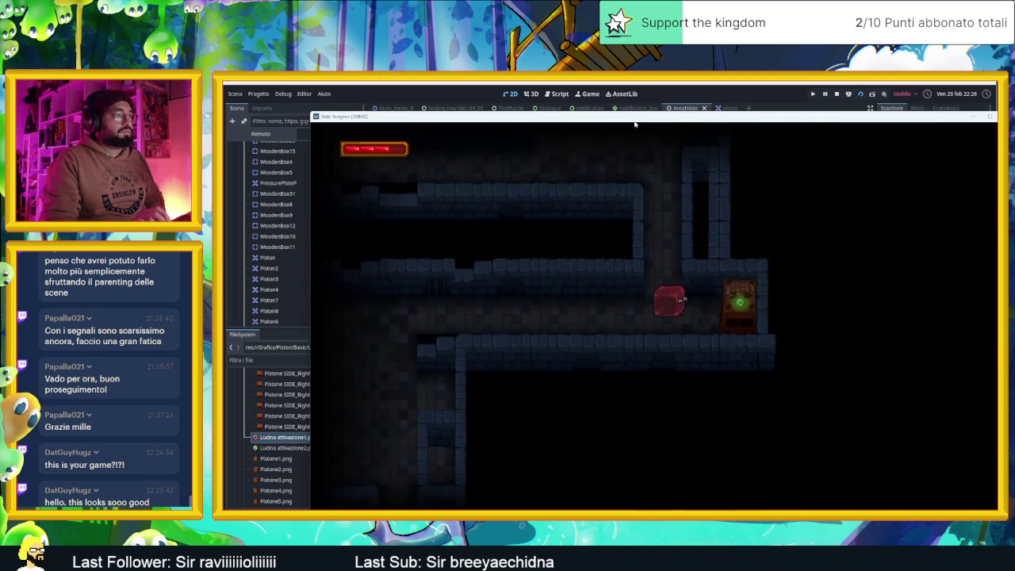
pyautogui.press('Left')
pyautogui.press('Right')
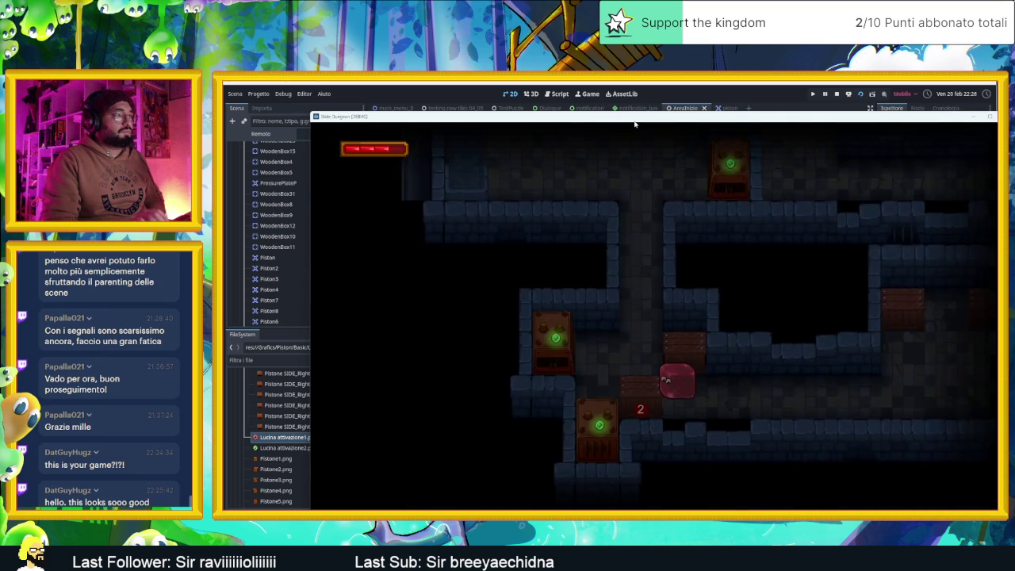
pyautogui.press('Right')
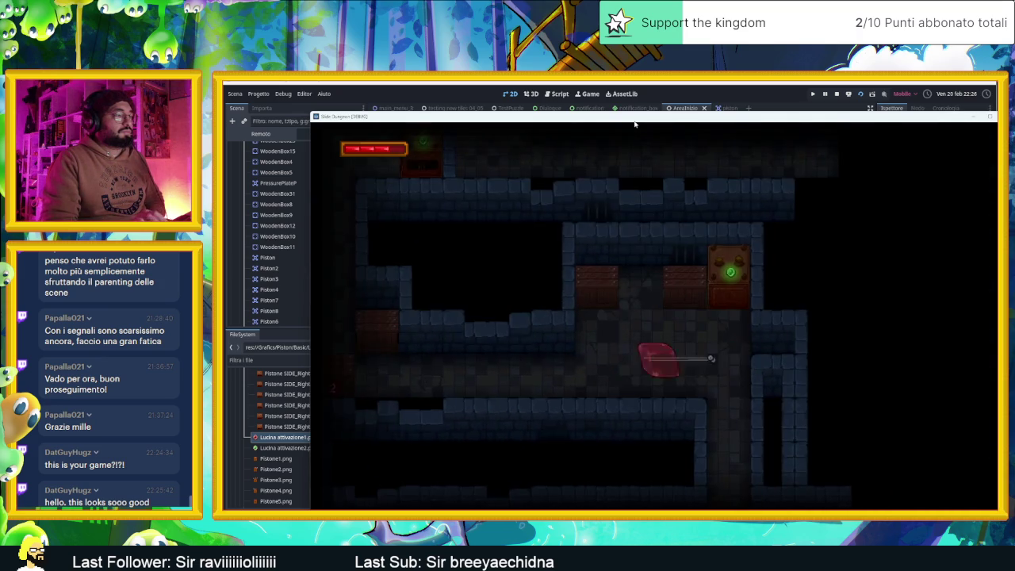
pyautogui.press('Left')
pyautogui.press('Up')
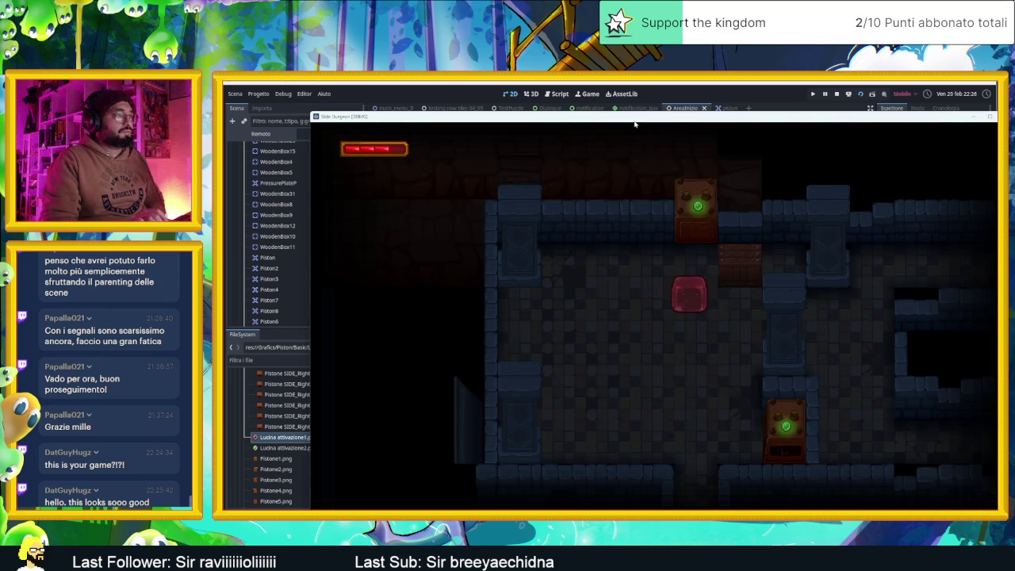
pyautogui.press('Down')
pyautogui.press('Right')
pyautogui.press('Left')
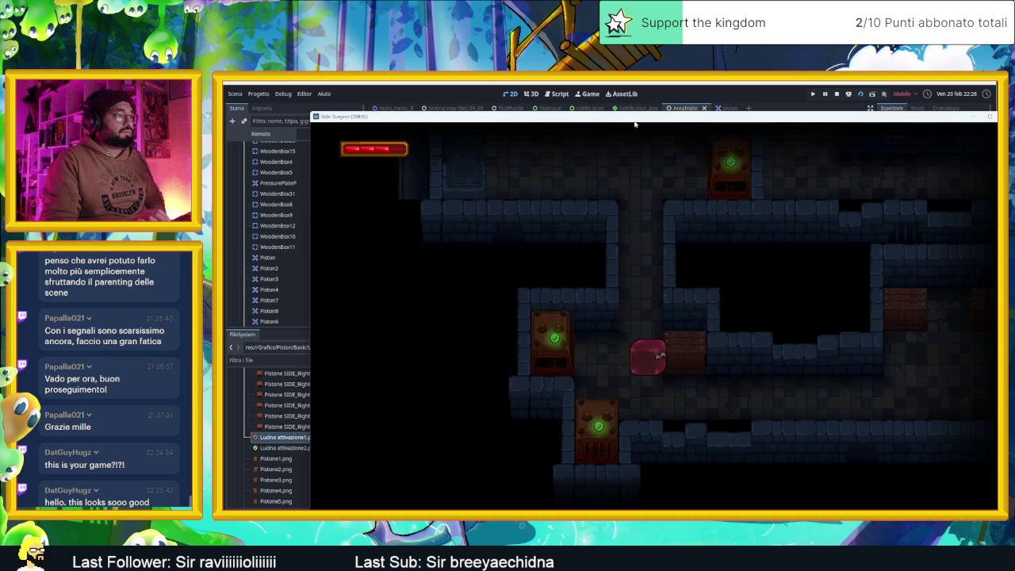
pyautogui.press('Up')
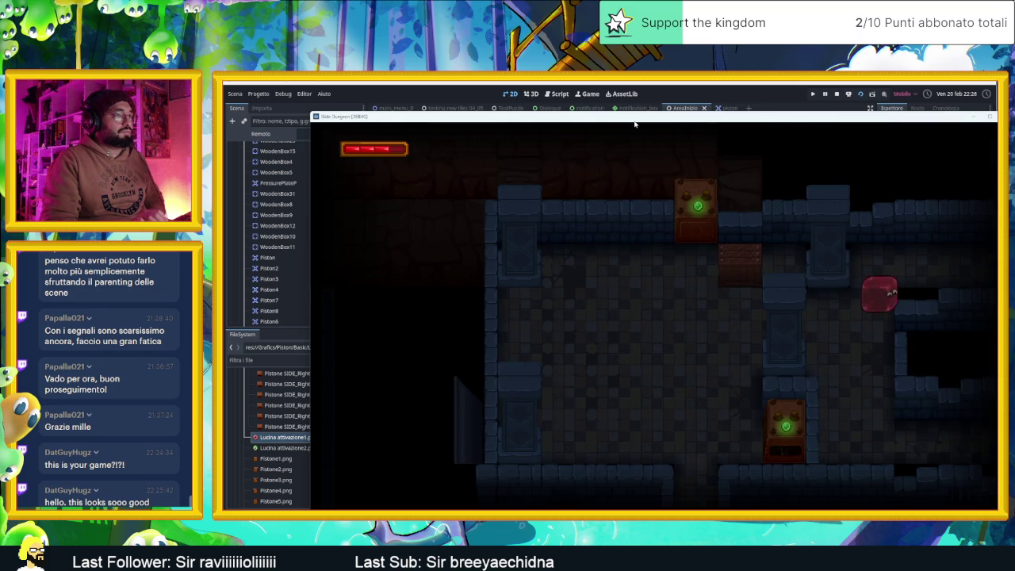
# Slide the slime around the first room and drop it through the floor gap
pyautogui.press('Left')
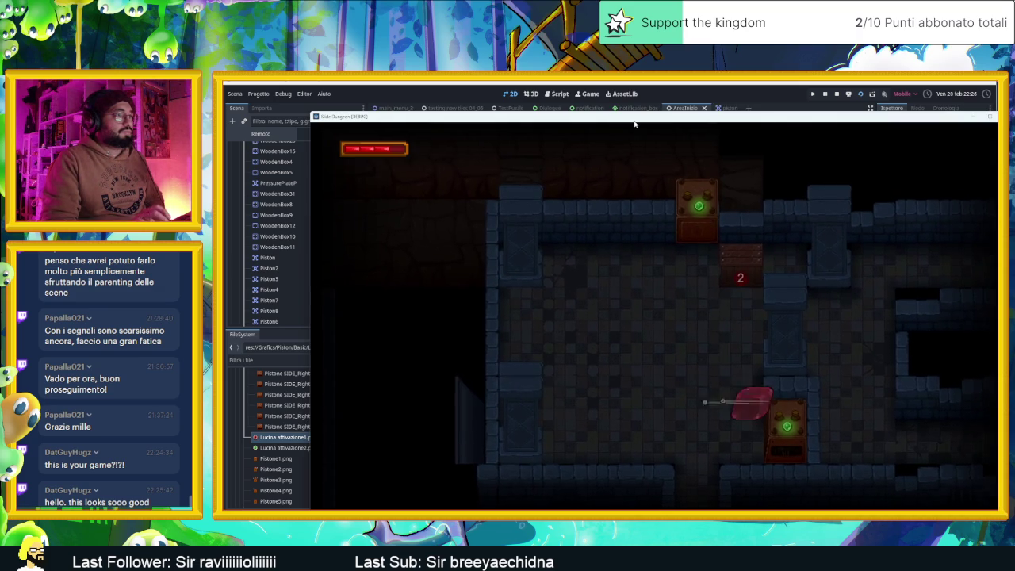
pyautogui.press('Down')
pyautogui.press('Right')
pyautogui.press('Right')
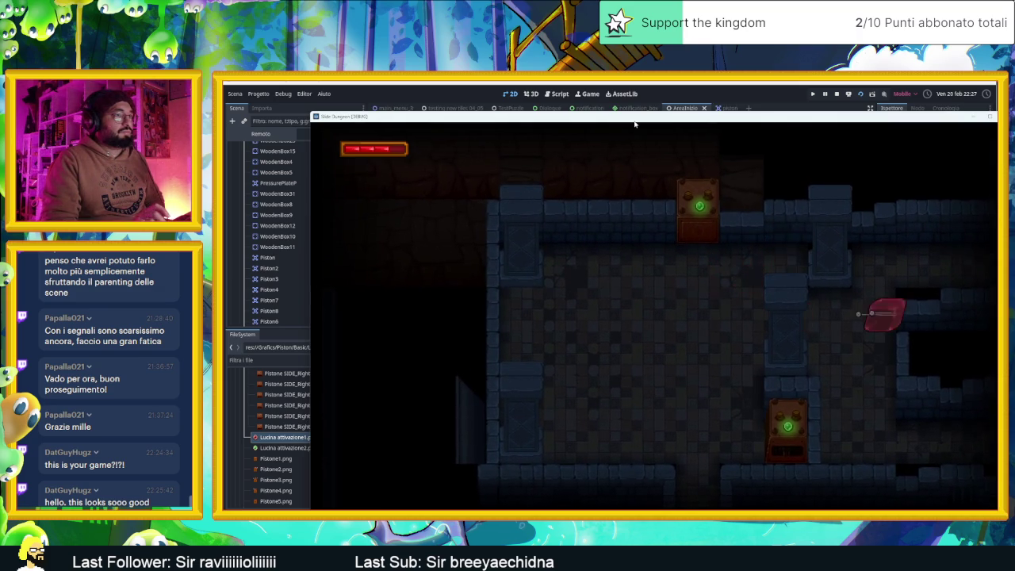
pyautogui.press('Right')
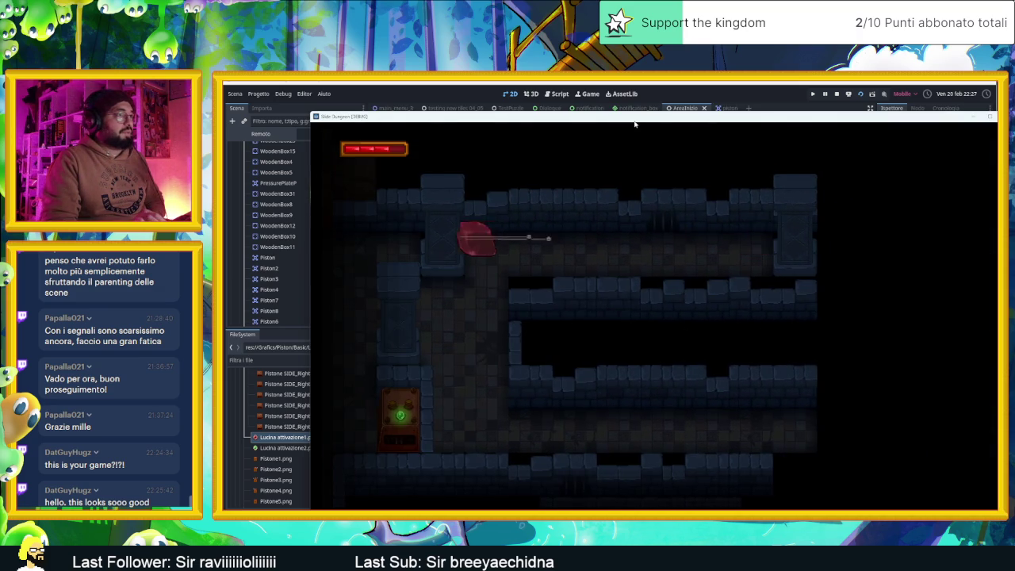
pyautogui.press('Down')
pyautogui.press('Up')
pyautogui.press('Left')
pyautogui.press('Down')
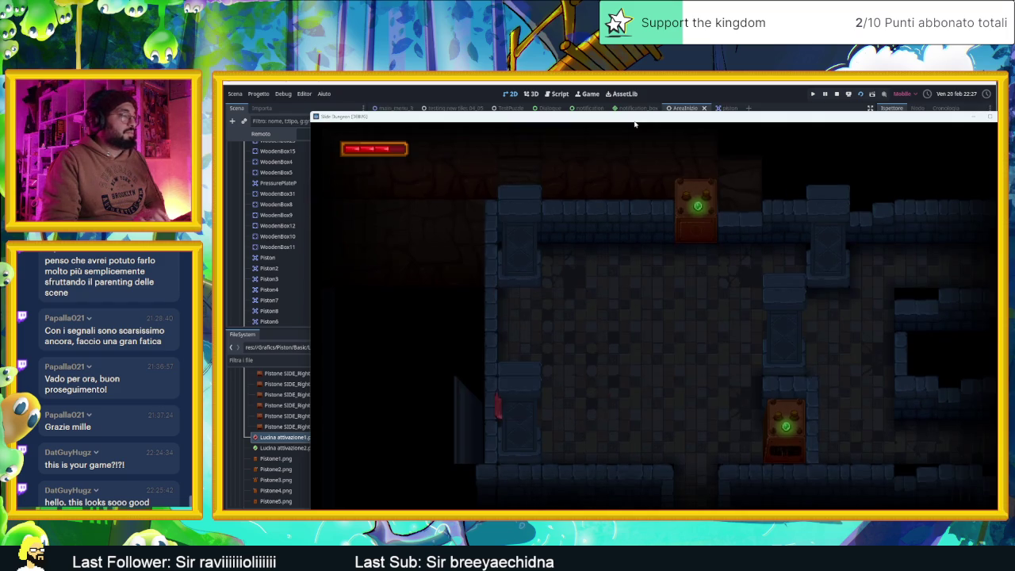
pyautogui.press('Right')
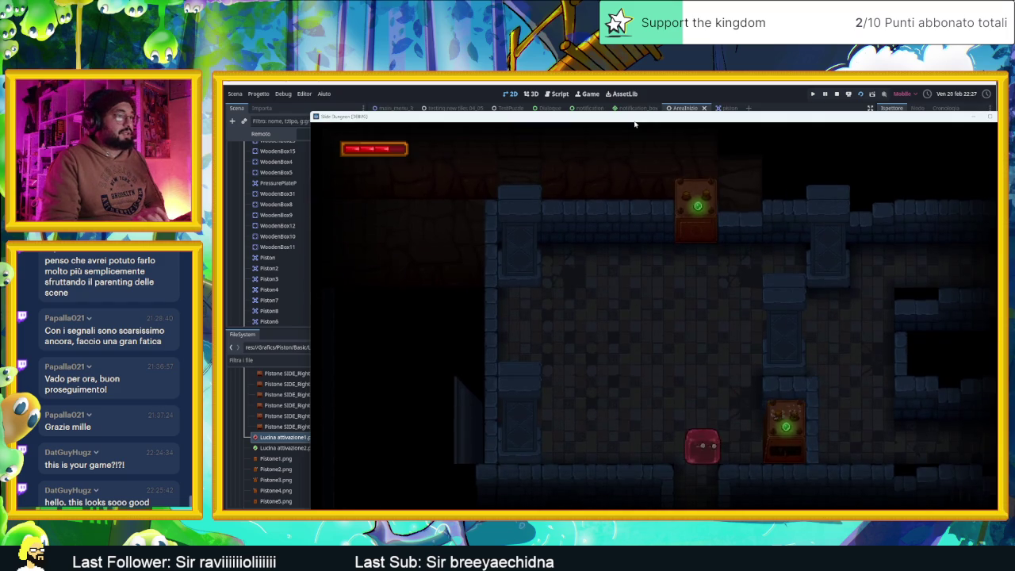
pyautogui.press('Down')
pyautogui.press('Right')
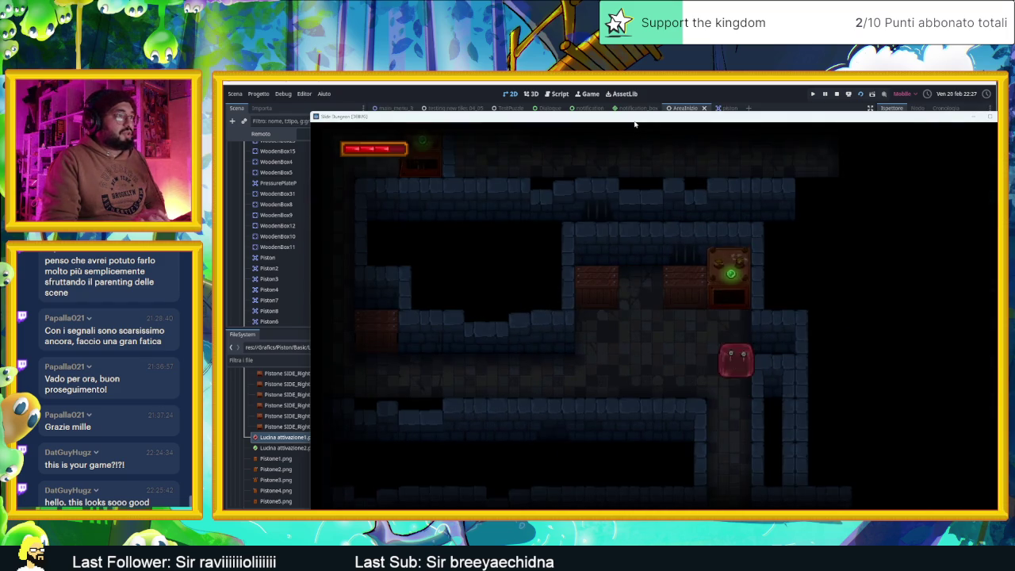
pyautogui.press('Left')
pyautogui.press('Right')
# Guide the slime through the door, along the corridors, and right through two rooms
pyautogui.press('Down')
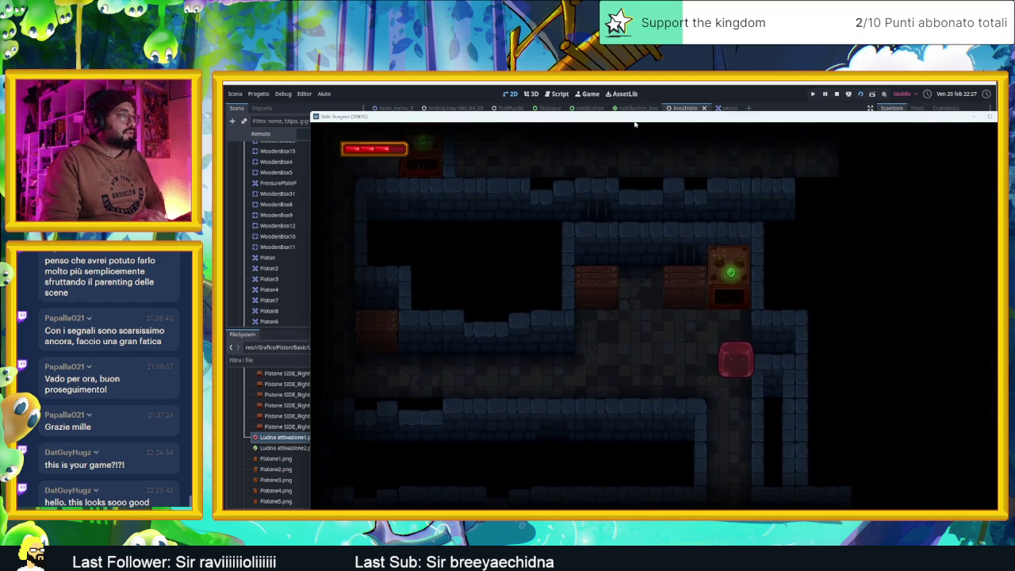
pyautogui.press('Down')
pyautogui.press('Up')
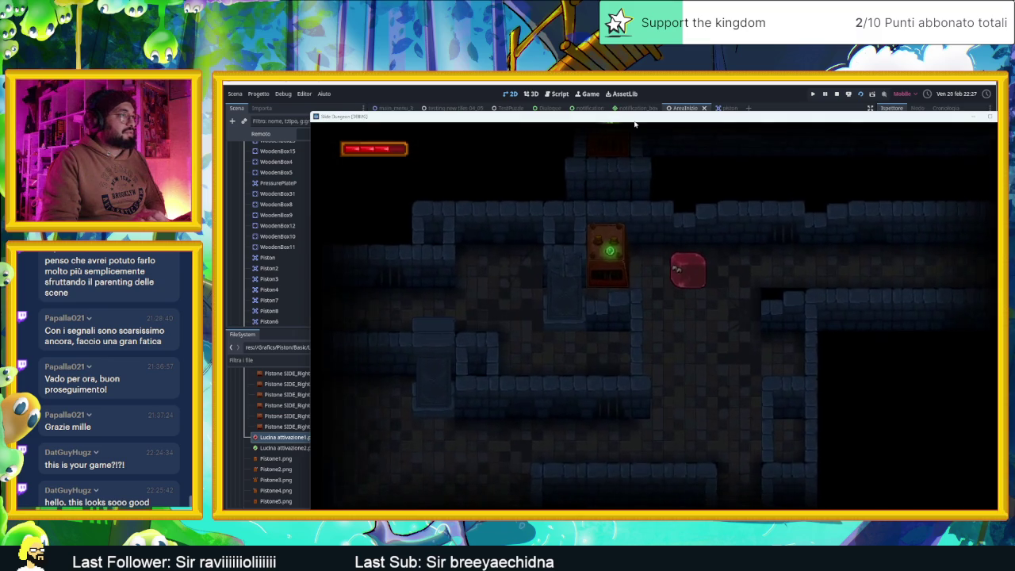
pyautogui.press('Left')
pyautogui.press('Right')
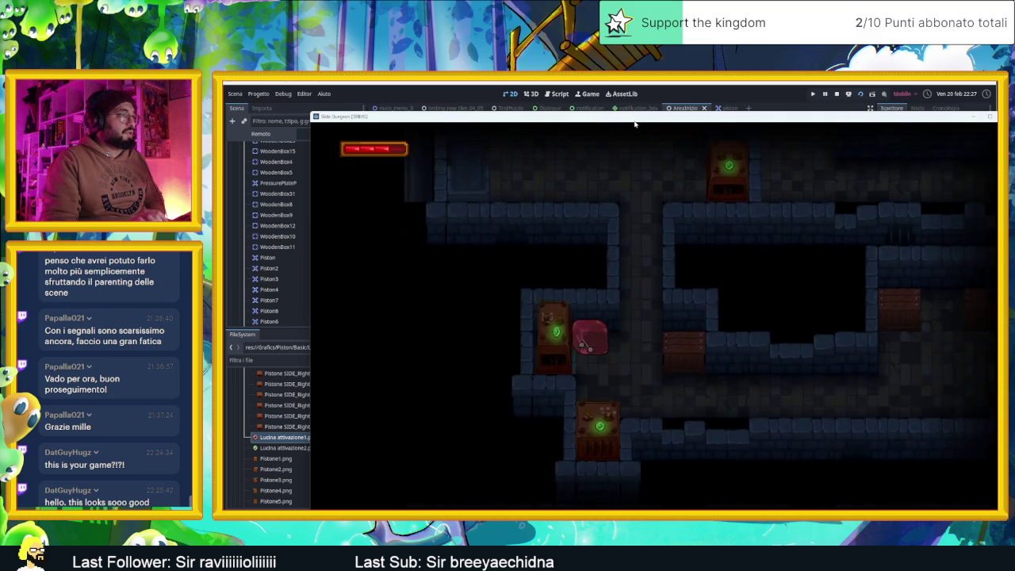
pyautogui.press('Right')
pyautogui.press('Down')
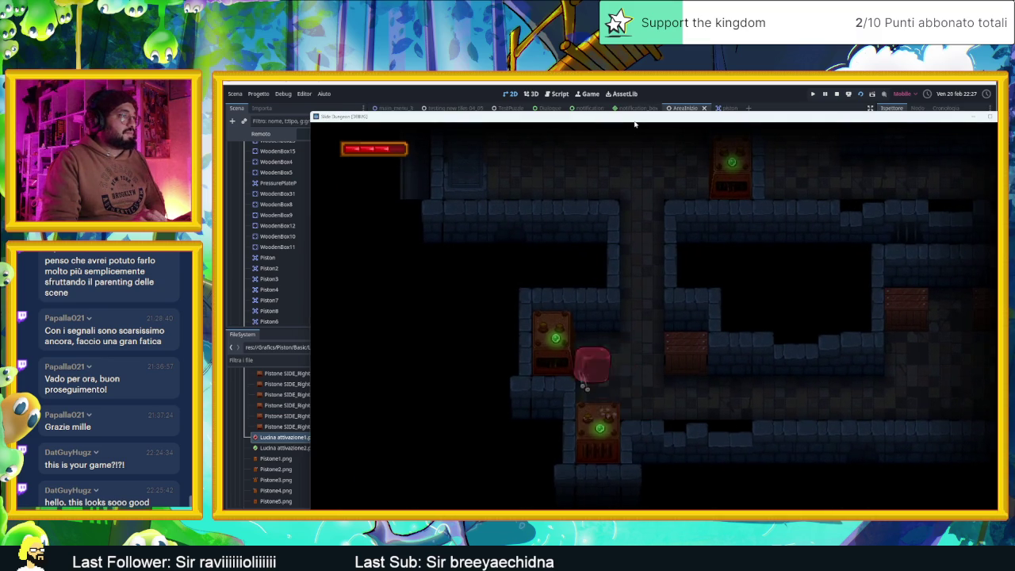
pyautogui.press('Up')
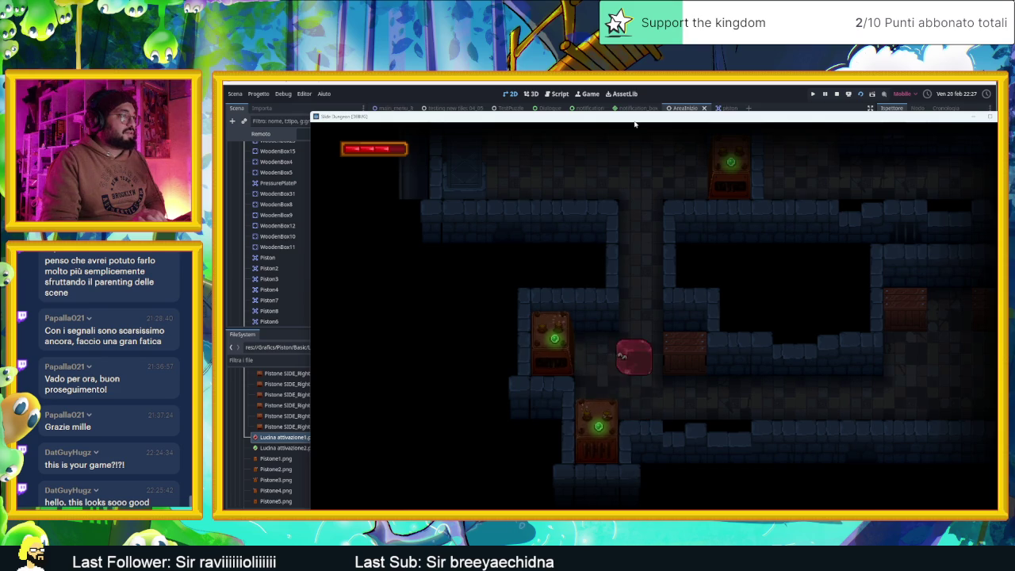
pyautogui.press('Up')
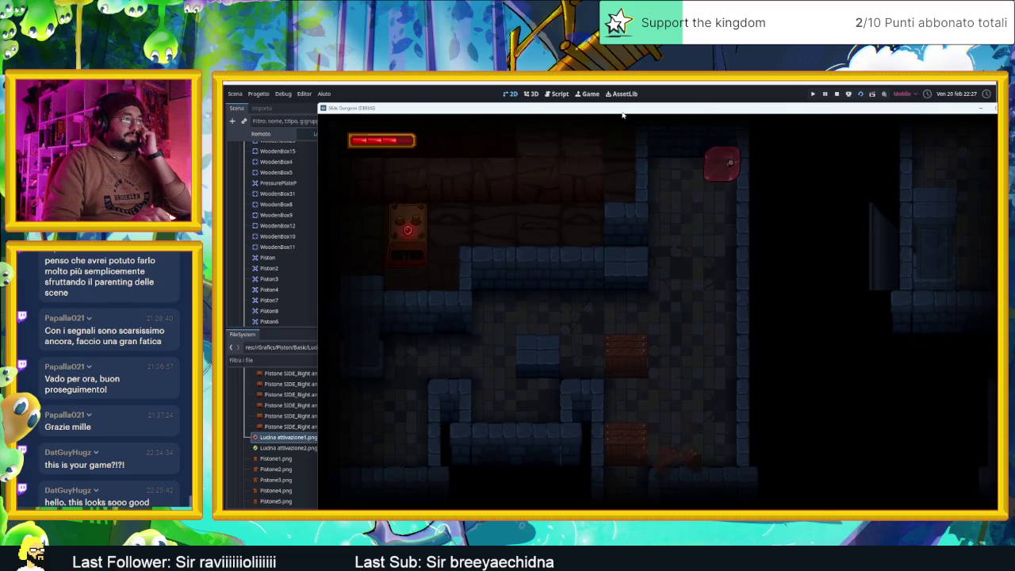
pyautogui.press('Down')
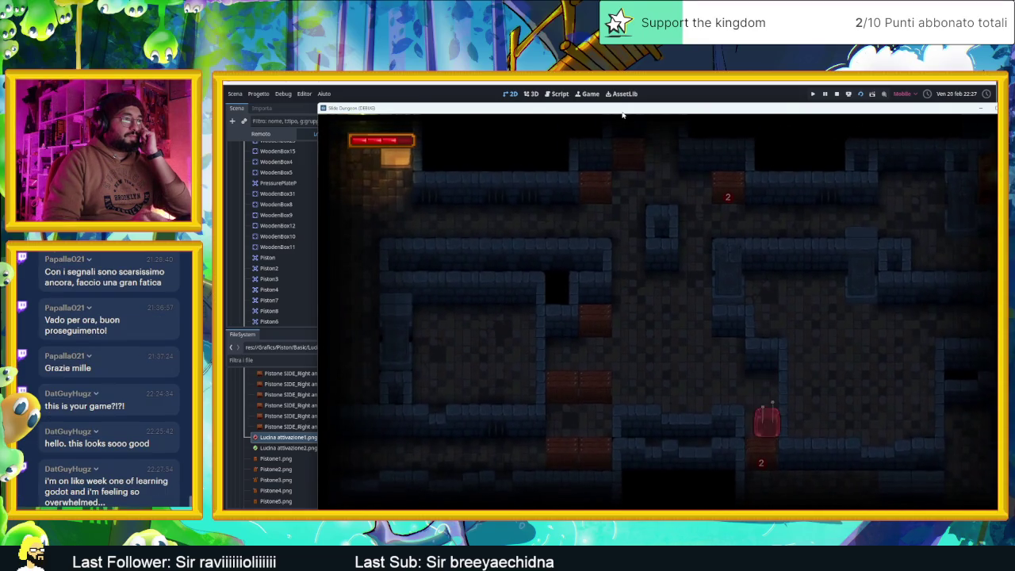
pyautogui.press('Down')
pyautogui.press('Right')
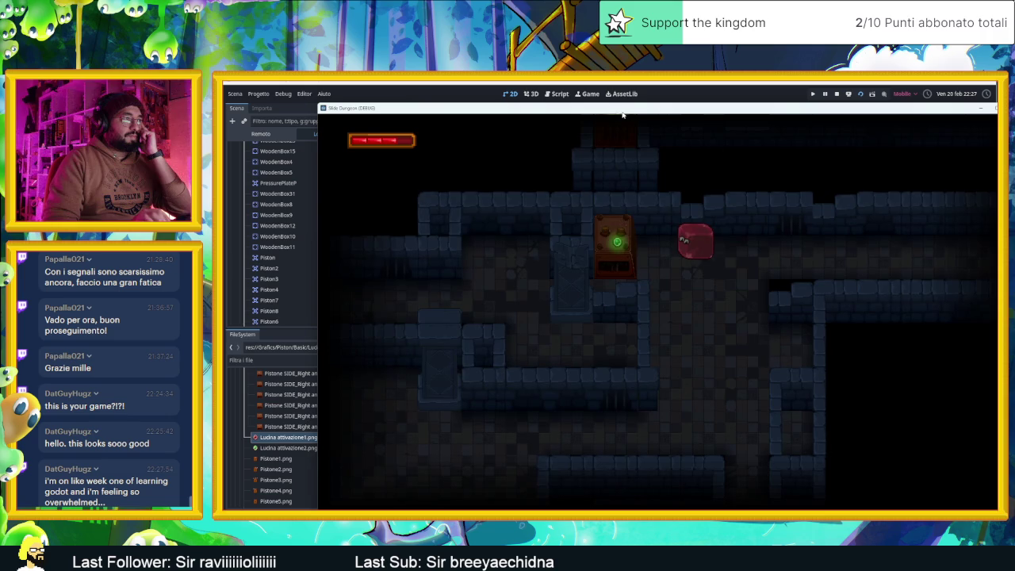
# Slide the slime toward the green device, then back to the crate room
pyautogui.press('Right')
pyautogui.press('Down')
pyautogui.press('Right')
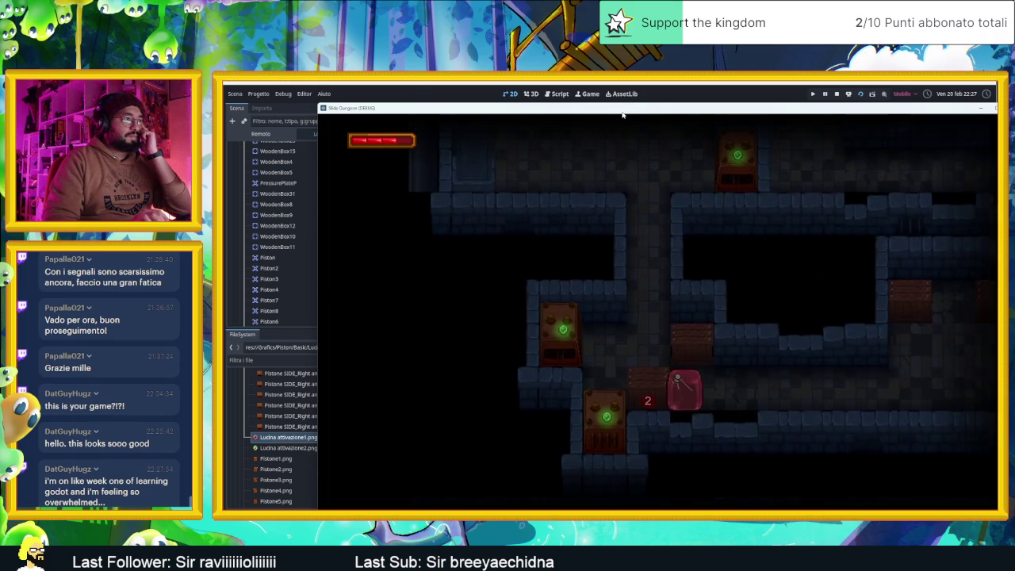
pyautogui.press('Right')
pyautogui.press('Left')
pyautogui.press('Right')
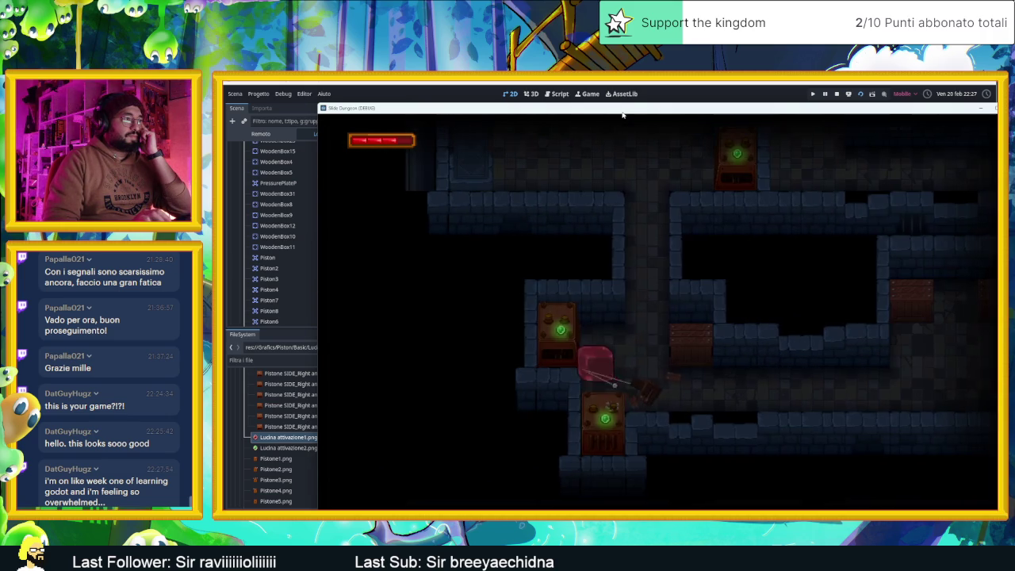
# Maneuver the slime around the wooden crate and on into the next area
pyautogui.press('Up')
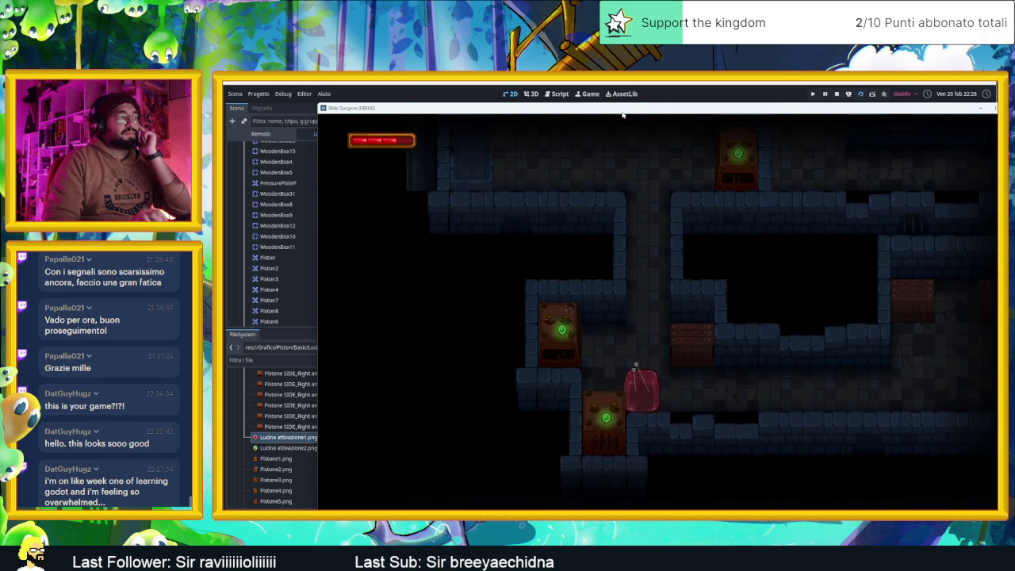
pyautogui.press('Down')
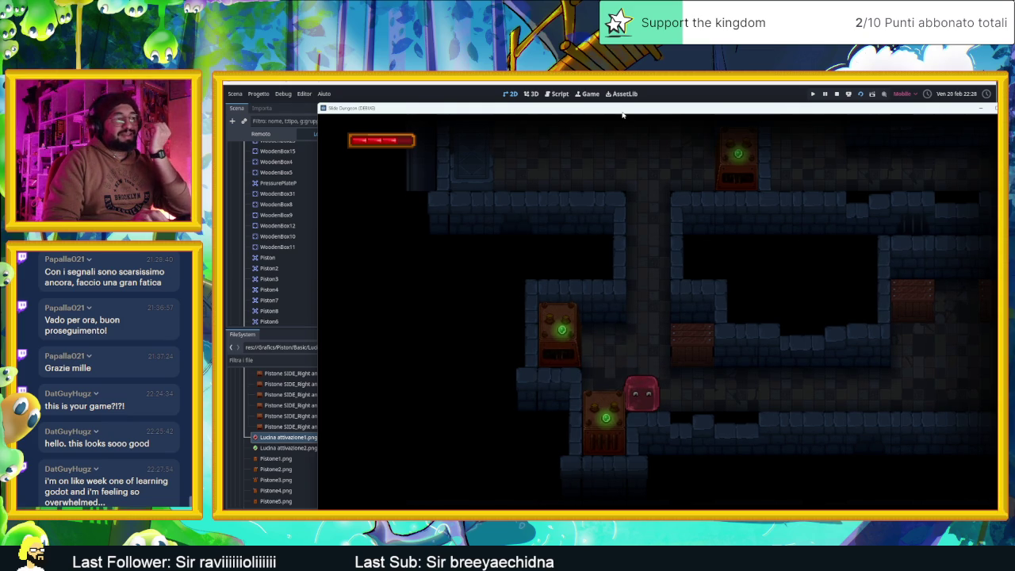
pyautogui.press('Up')
pyautogui.press('Left')
pyautogui.press('Down')
pyautogui.press('Up')
pyautogui.press('Down')
pyautogui.press('Left')
pyautogui.press('Up')
pyautogui.press('Right')
pyautogui.press('Down')
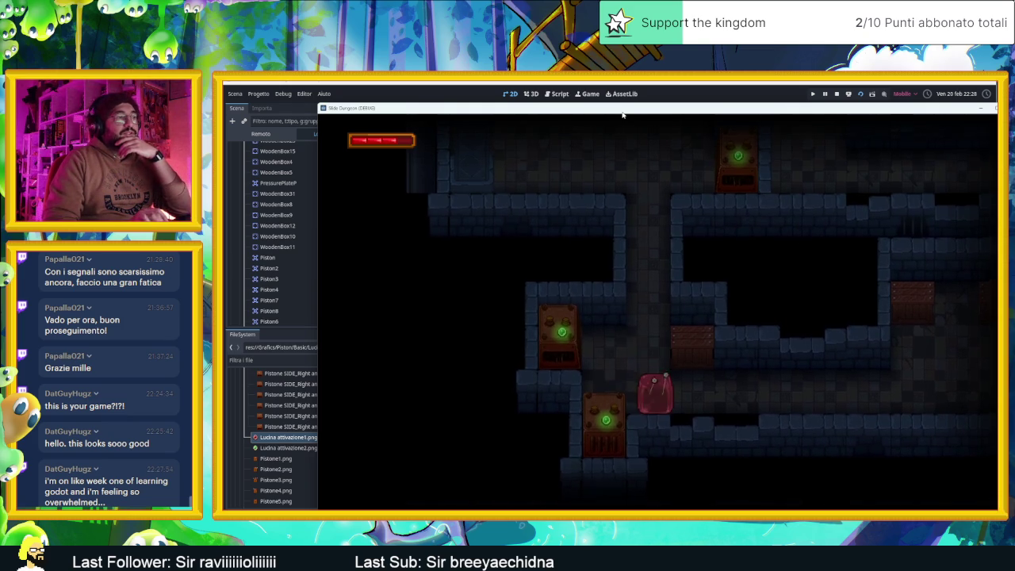
pyautogui.press('Right')
# Steer the slime into a new room and slide it around that room
pyautogui.press('Up')
pyautogui.press('Left')
pyautogui.press('Right')
pyautogui.press('Up')
pyautogui.press('Right')
pyautogui.press('Left')
pyautogui.press('Down')
pyautogui.press('Right')
pyautogui.press('Up')
pyautogui.press('Left')
# Keep sliding the slime until the marker counts down to 1 and clears
pyautogui.press('Left')
pyautogui.press('Down')
pyautogui.press('Right')
pyautogui.press('Up')
# Move the slime up and through the door, resting beside the lower piston
pyautogui.press('Left')
pyautogui.press('Down')
pyautogui.press('Right')
pyautogui.press('Up')
pyautogui.press('Right')
pyautogui.press('Down')
pyautogui.press('Right')
pyautogui.press('Up')
pyautogui.press('Left')
pyautogui.press('Down')
pyautogui.press('Left')
pyautogui.press('Down')
pyautogui.press('Right')
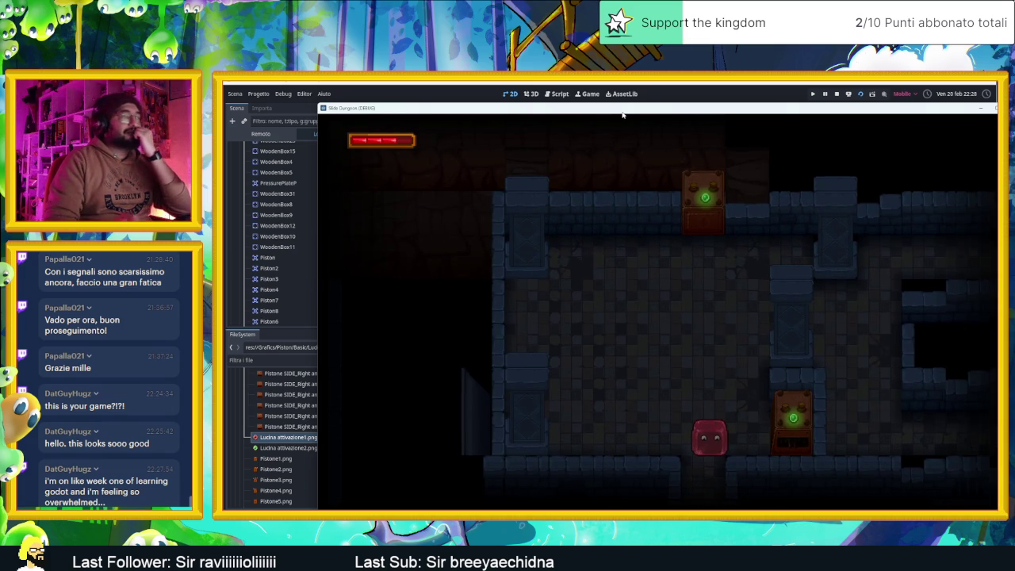
# Stop the game and set Piston9's Z Index back to 0
pyautogui.click(837, 95)
pyautogui.scroll(-3, 826, 242)
pyautogui.hscroll(3, 669, 254)
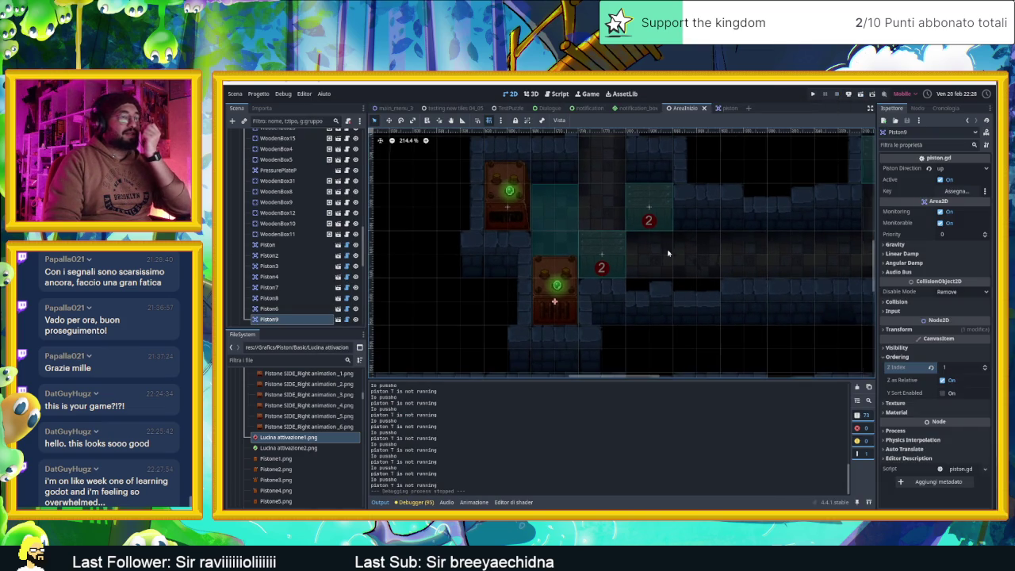
pyautogui.click(984, 370)
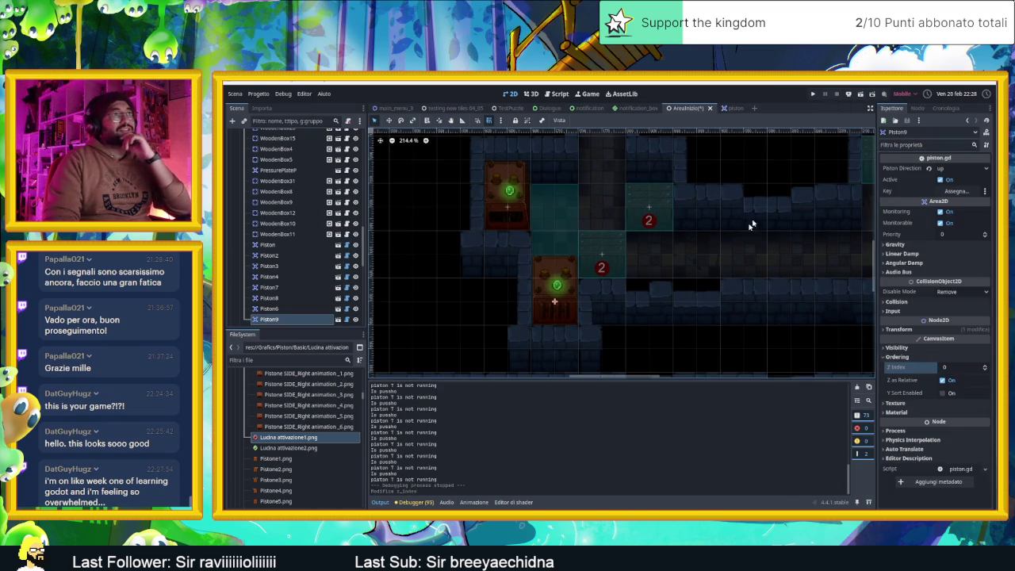
# Open the piston scene and its piston.gd script for editing
pyautogui.moveTo(739, 115)
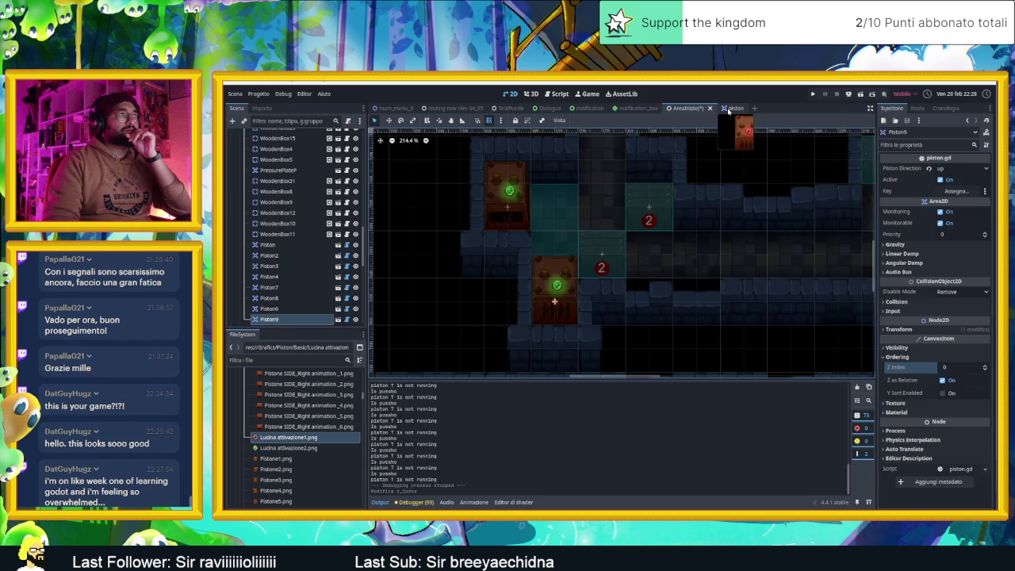
pyautogui.click(728, 110)
pyautogui.click(333, 136)
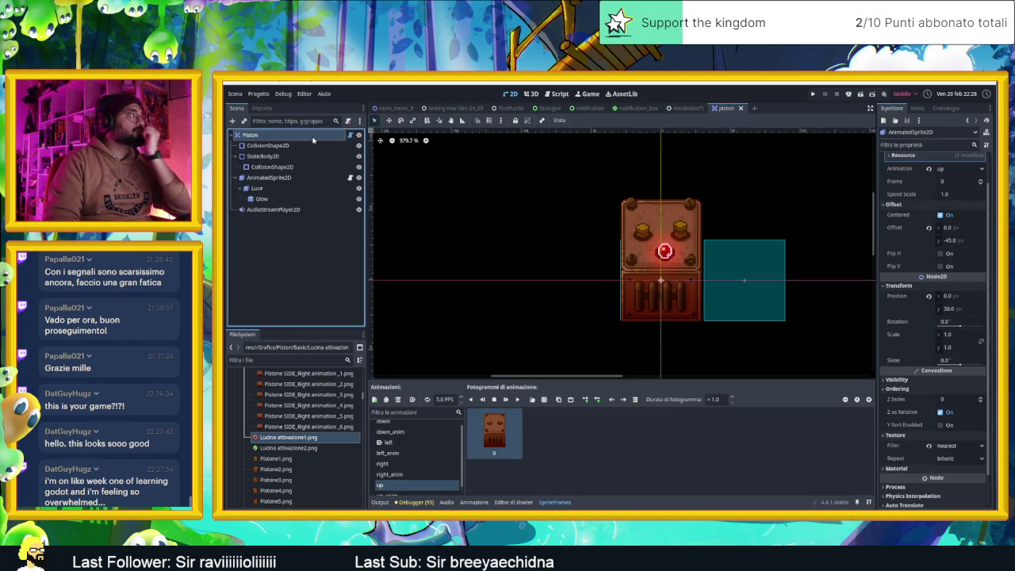
pyautogui.click(350, 136)
pyautogui.scroll(3, 688, 261)
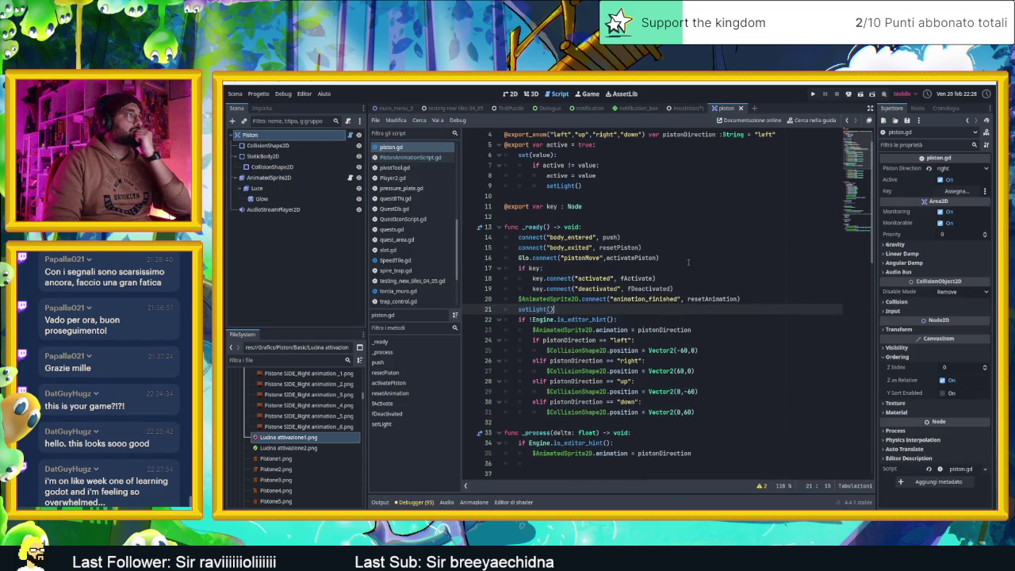
pyautogui.scroll(-3, 704, 317)
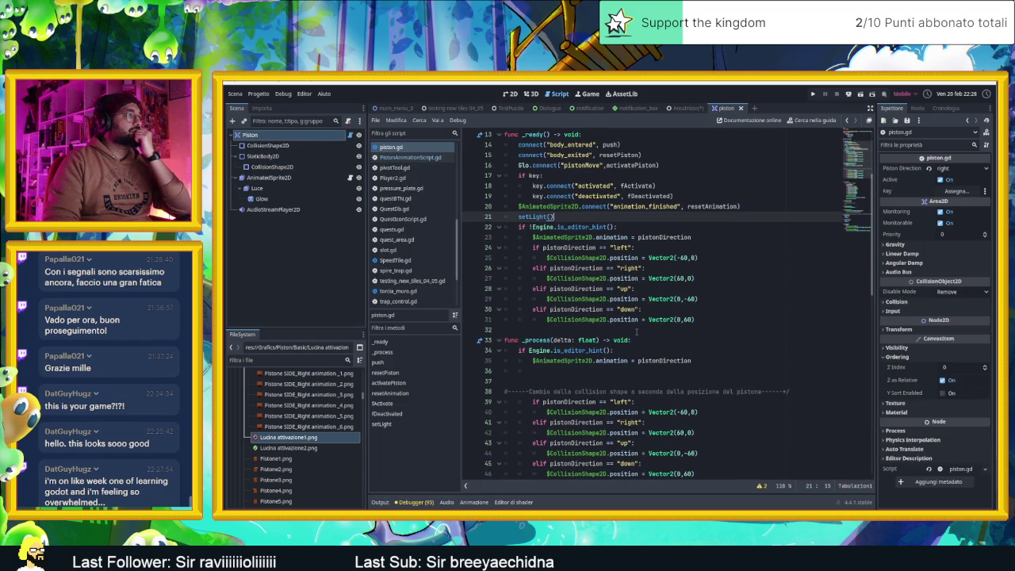
# Add an if pistonDirection == "up": condition after the direction checks
pyautogui.click(631, 332)
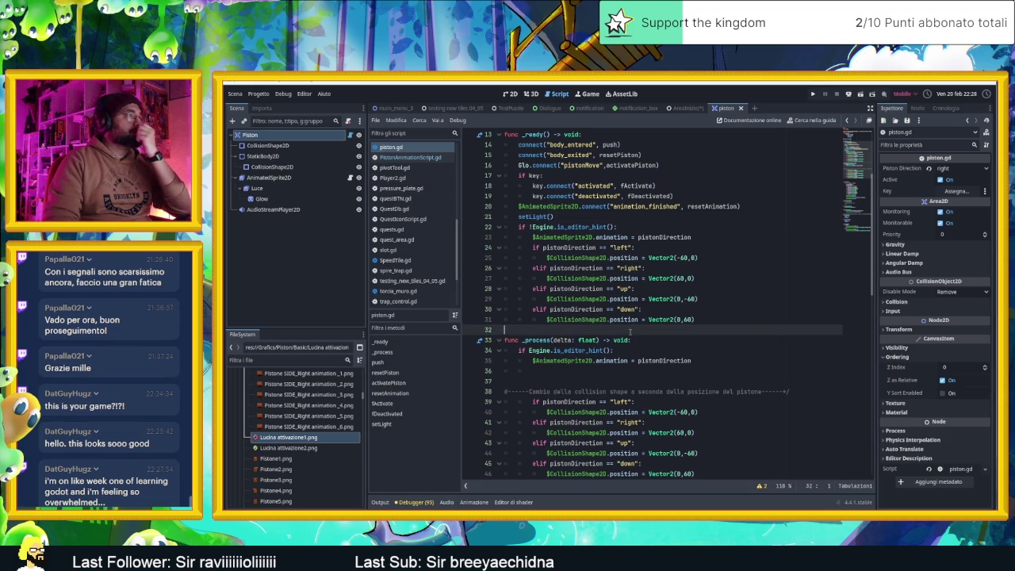
pyautogui.press('Return')
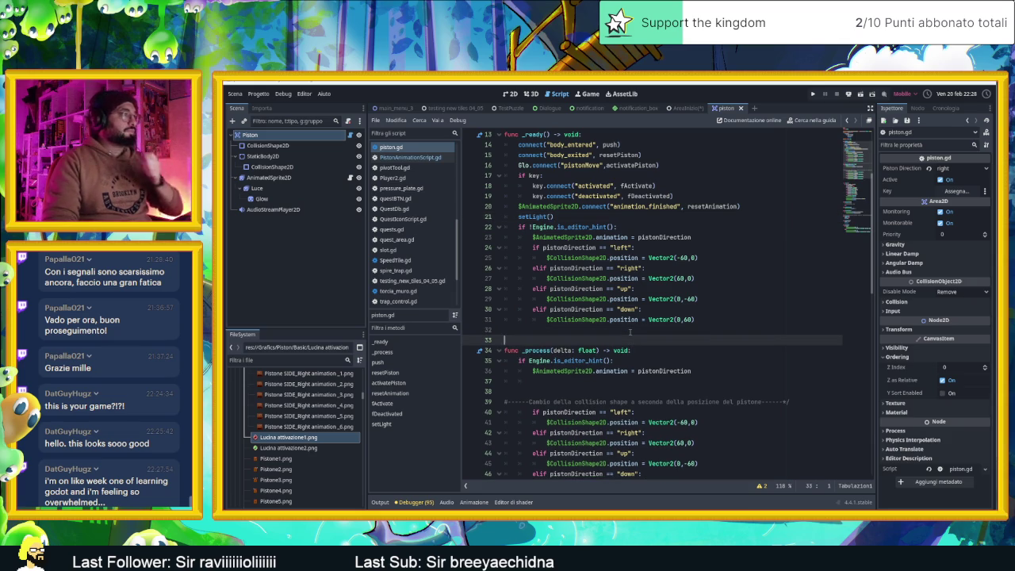
pyautogui.press('BackSpace')
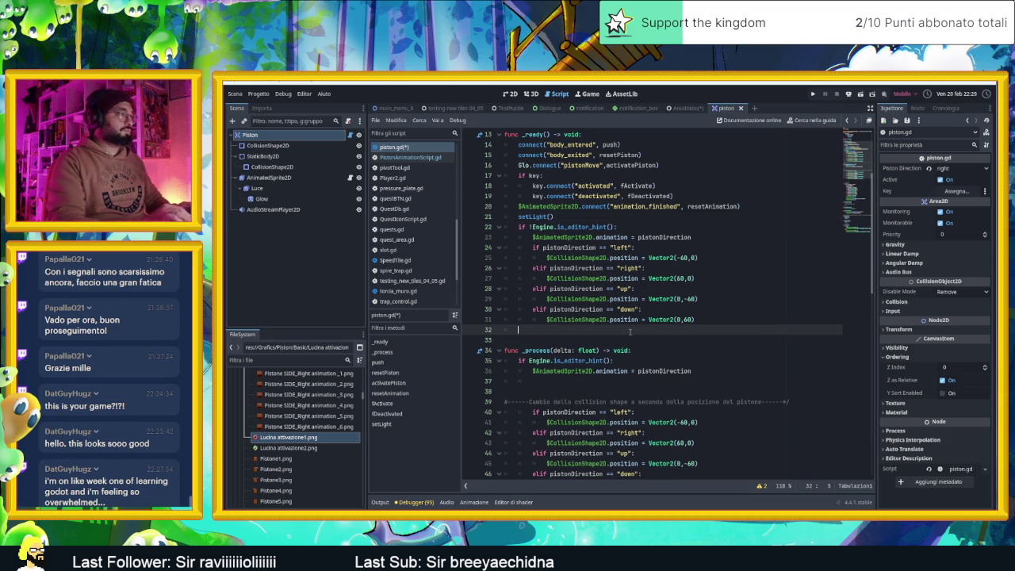
pyautogui.write('if pl')
pyautogui.press('BackSpace')
pyautogui.press('BackSpace')
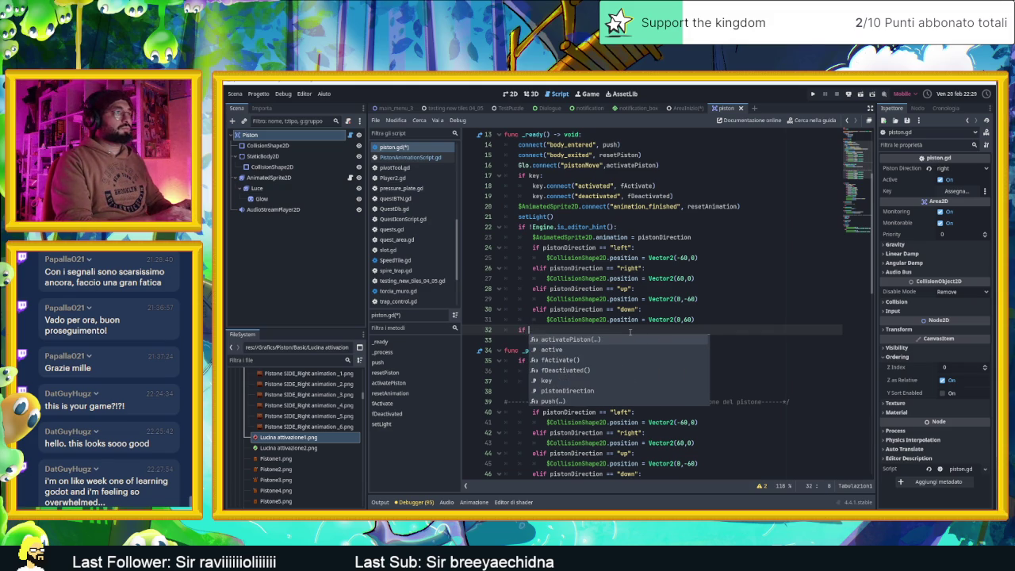
pyautogui.write('anao')
pyautogui.press('BackSpace')
pyautogui.press('BackSpace')
pyautogui.write('pistond')
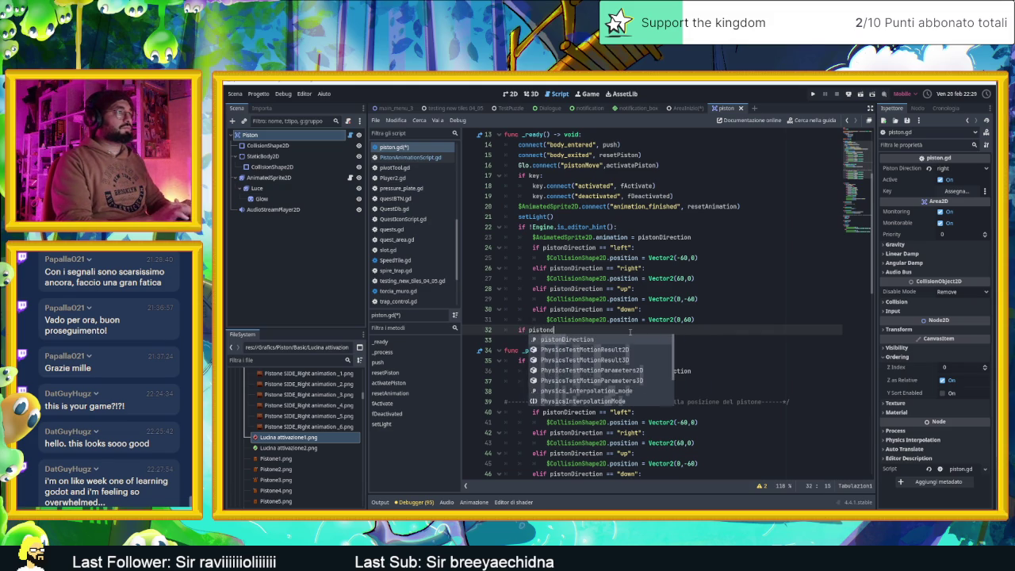
pyautogui.press('Return')
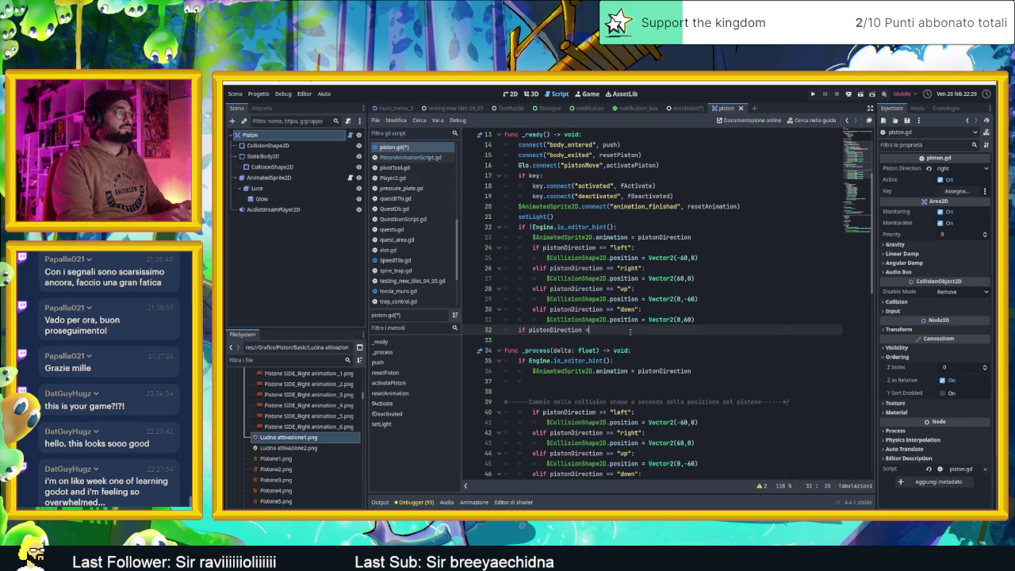
pyautogui.write('= " ')
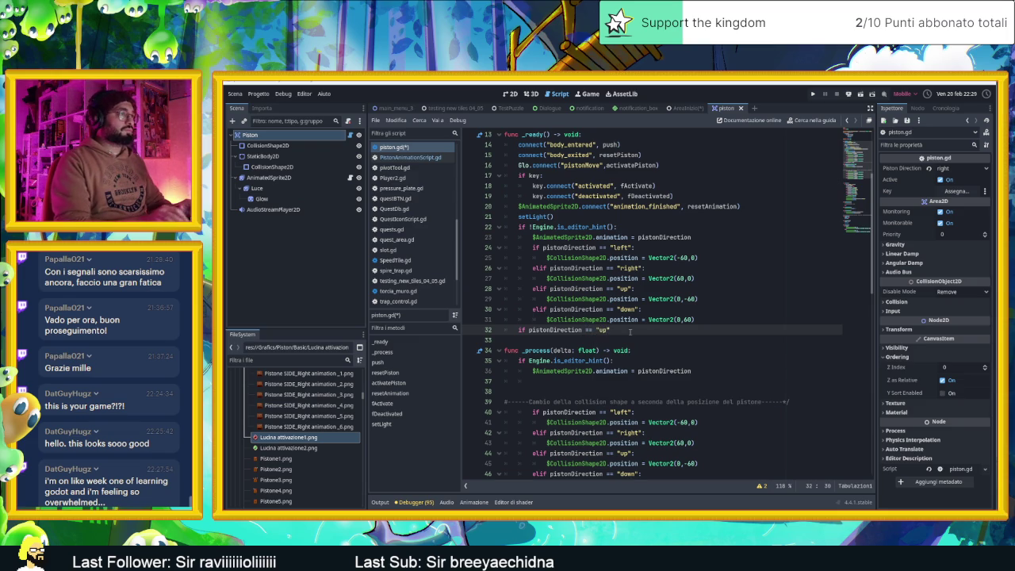
pyautogui.write(':')
pyautogui.press('Return')
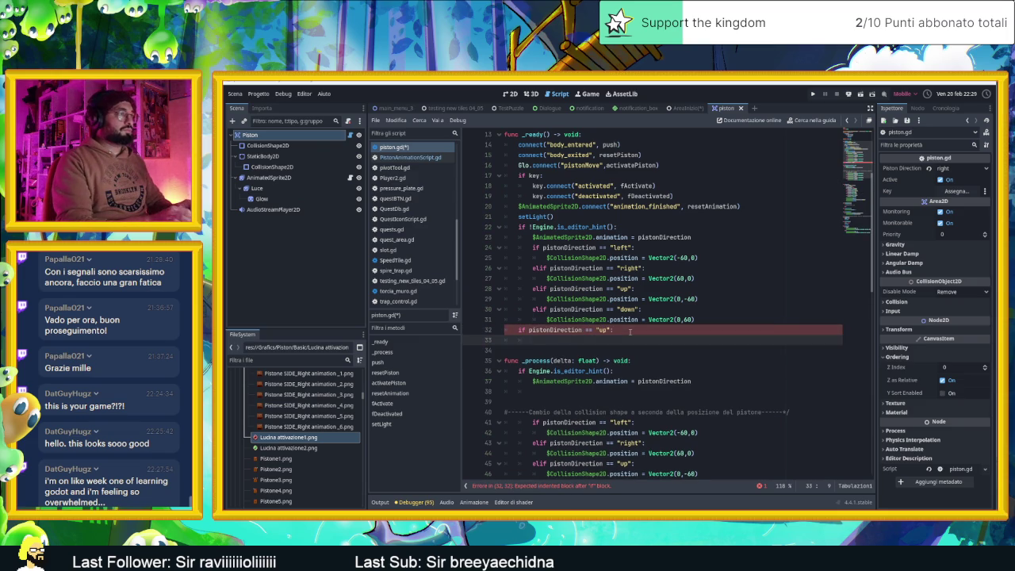
# Set z_index = 1 in the if body and z_index = 0 under else
pyautogui.write('z')
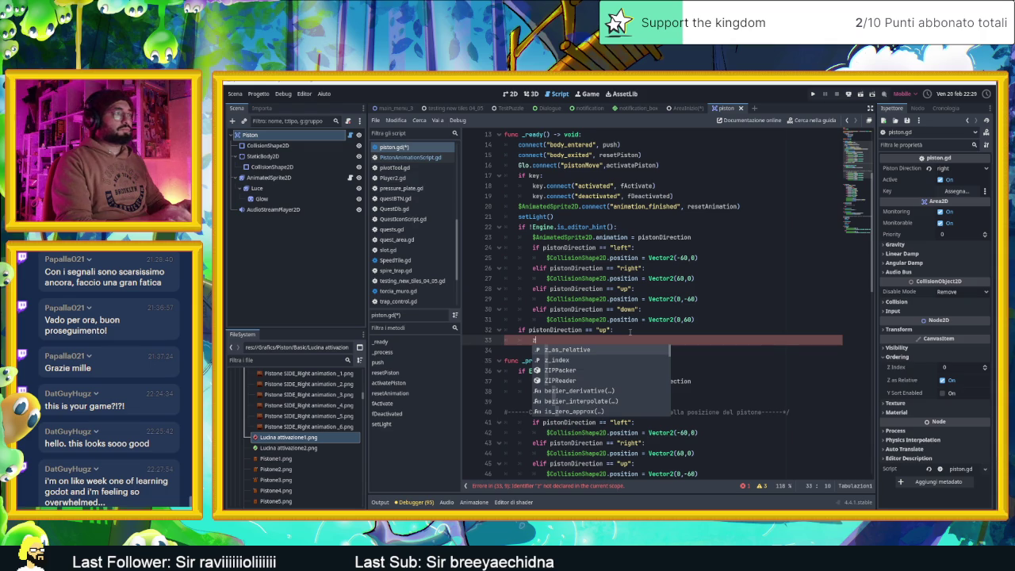
pyautogui.press('Down')
pyautogui.press('Return')
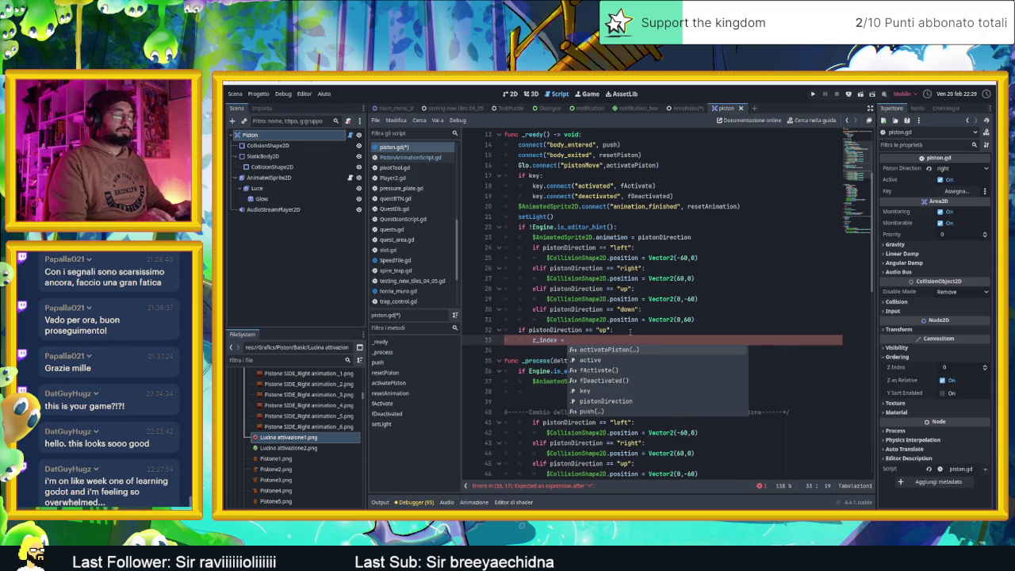
pyautogui.write('1')
pyautogui.press('Return')
pyautogui.write('else')
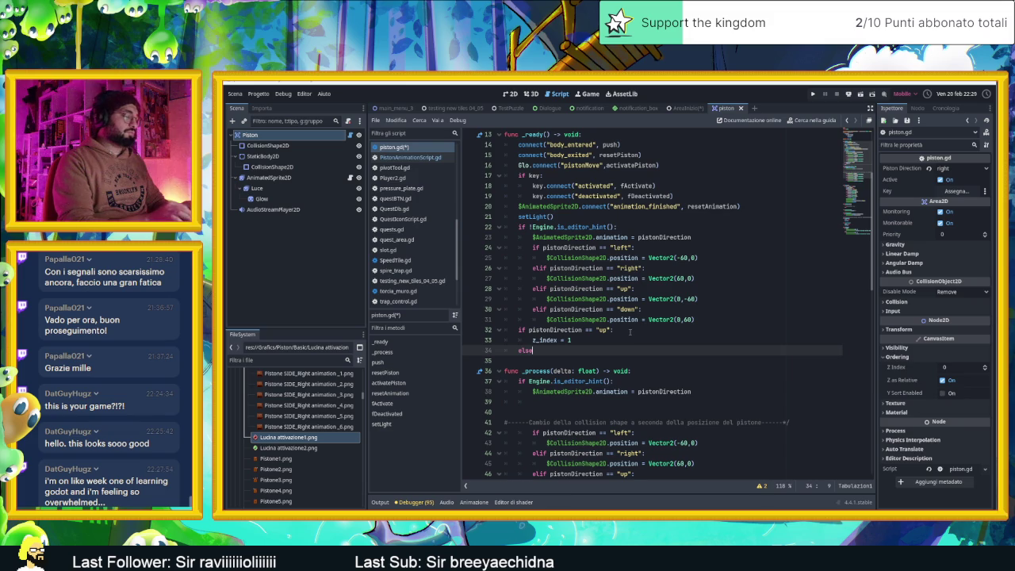
pyautogui.write(':')
pyautogui.press('Return')
pyautogui.write('z')
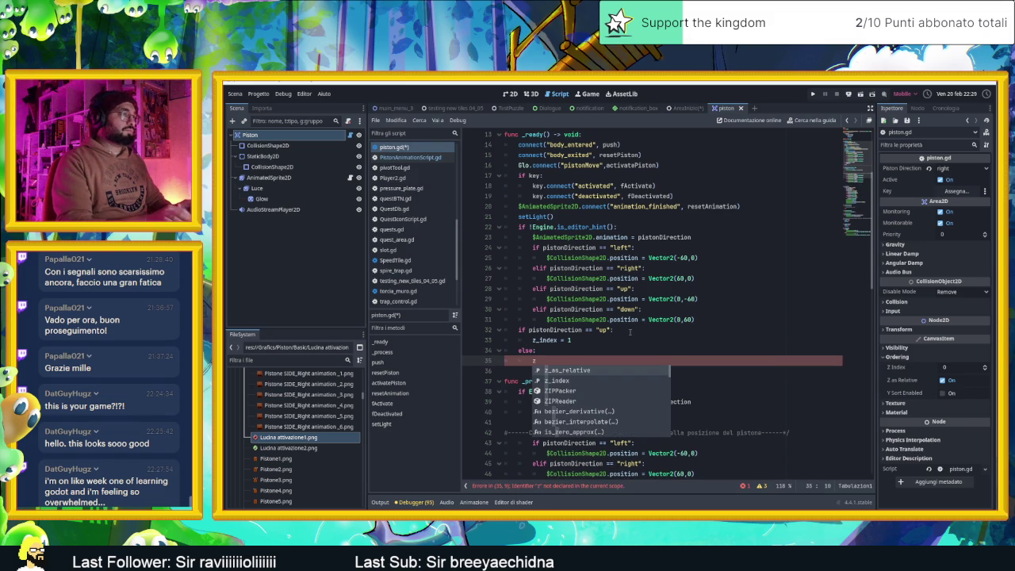
pyautogui.press('Down')
pyautogui.press('Return')
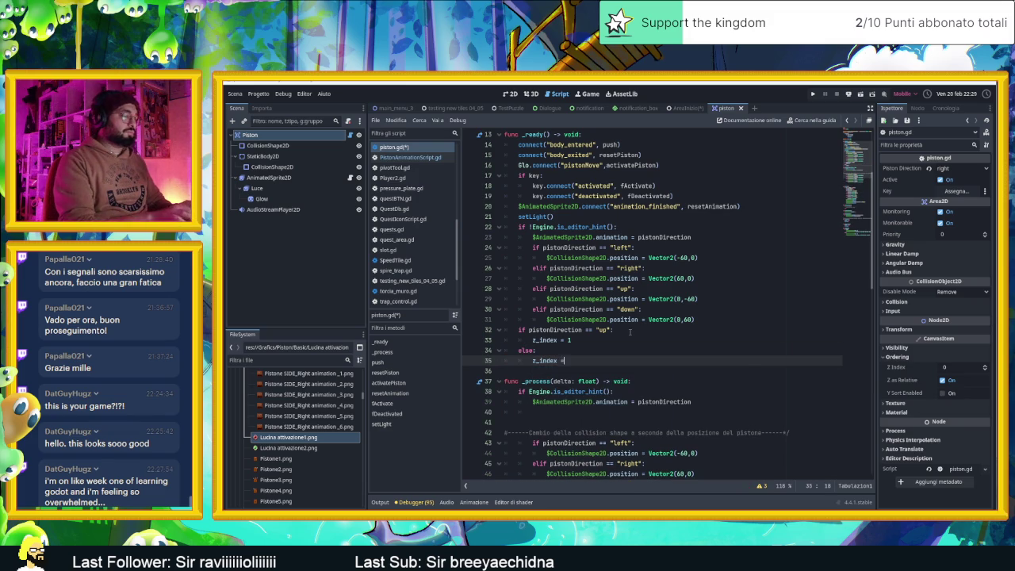
pyautogui.write(' 0')
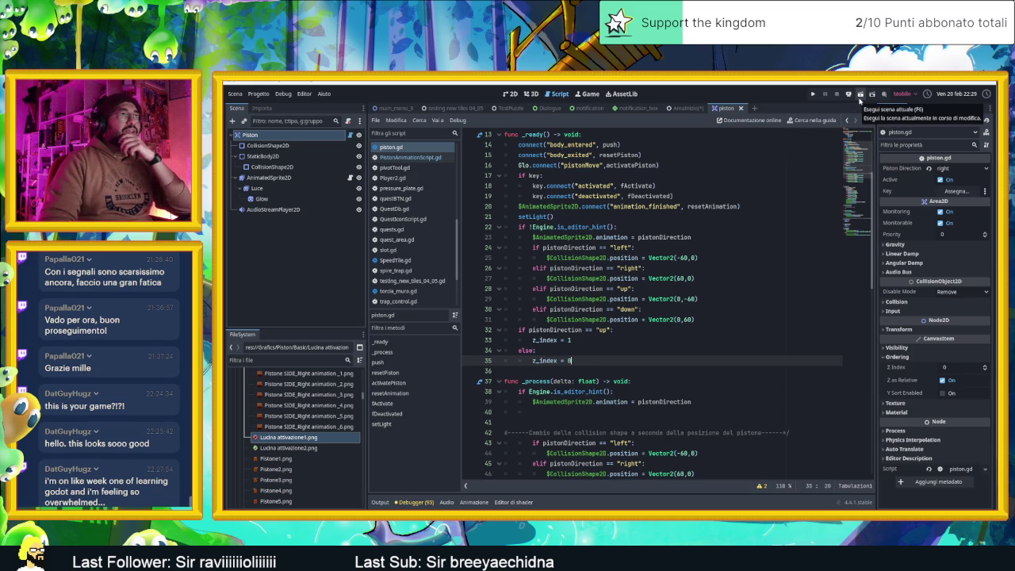
# Test the piston scene alone, then relaunch the full game from AreaInizio with F5
pyautogui.click(860, 99)
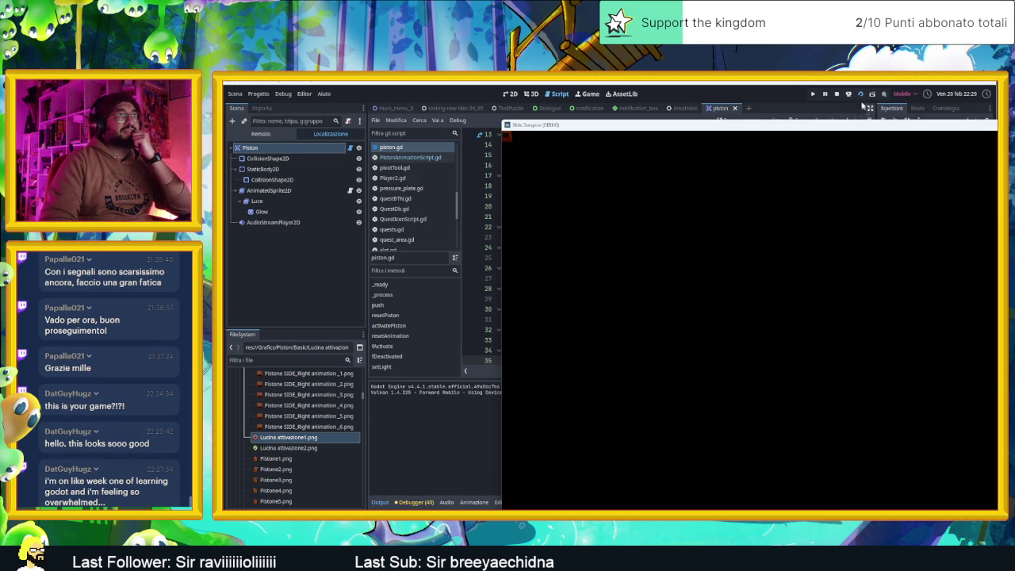
pyautogui.click(838, 94)
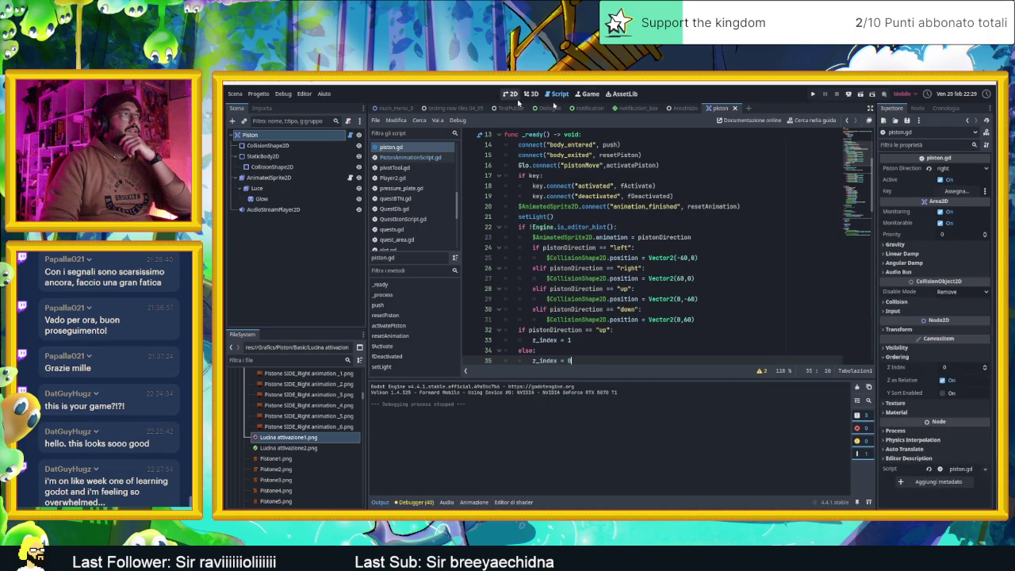
pyautogui.click(669, 108)
pyautogui.click(508, 94)
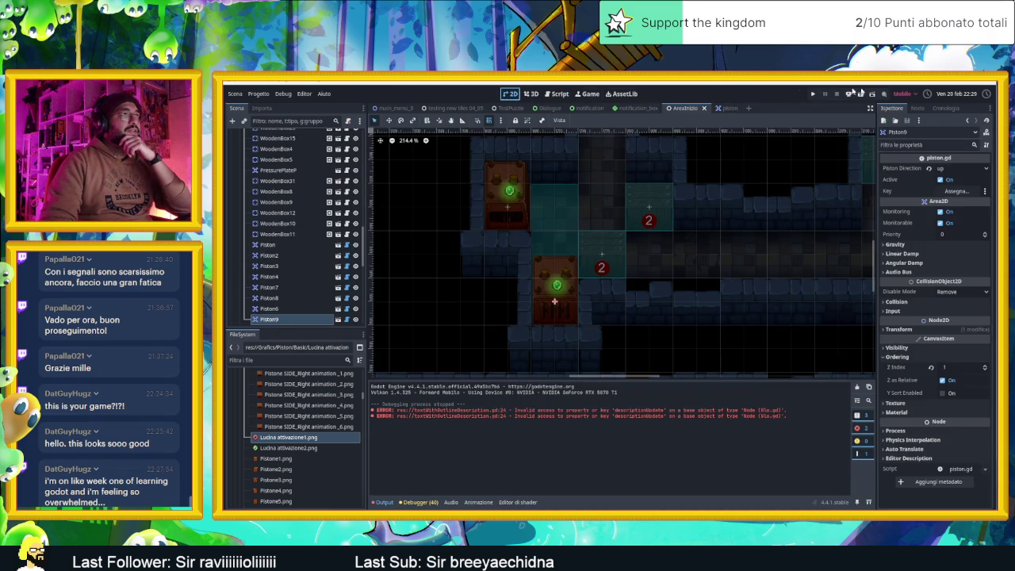
pyautogui.press('F5')
pyautogui.moveTo(862, 131)
pyautogui.mouseDown()
pyautogui.moveTo(769, 106)
pyautogui.moveTo(641, 105)
pyautogui.mouseUp()
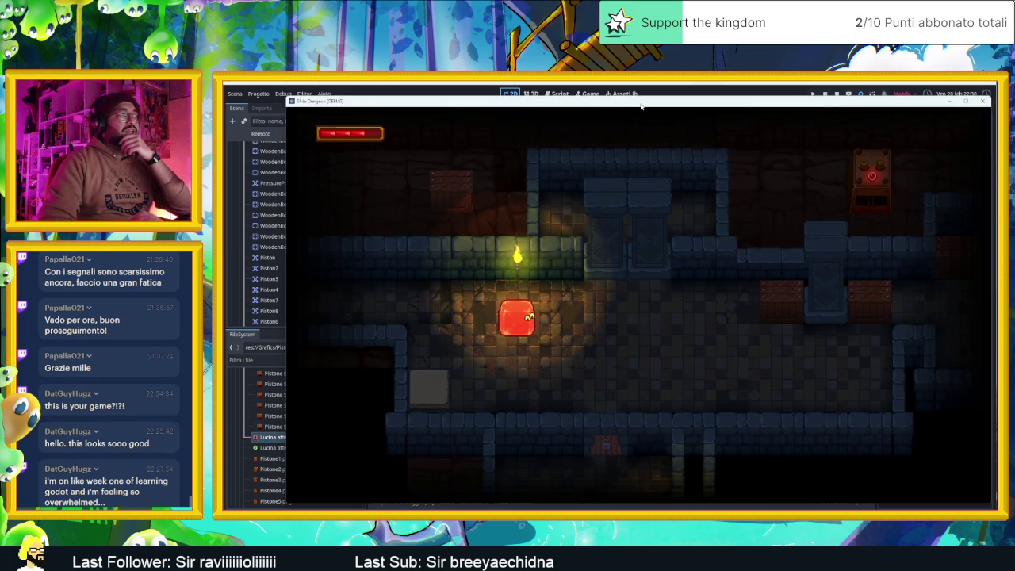
# Slide the slime toward the first piston, then up into the next room's corridor
pyautogui.press('Down')
pyautogui.press('Right')
pyautogui.press('Up')
pyautogui.press('Up')
pyautogui.press('Up')
pyautogui.press('Down')
pyautogui.press('Down')
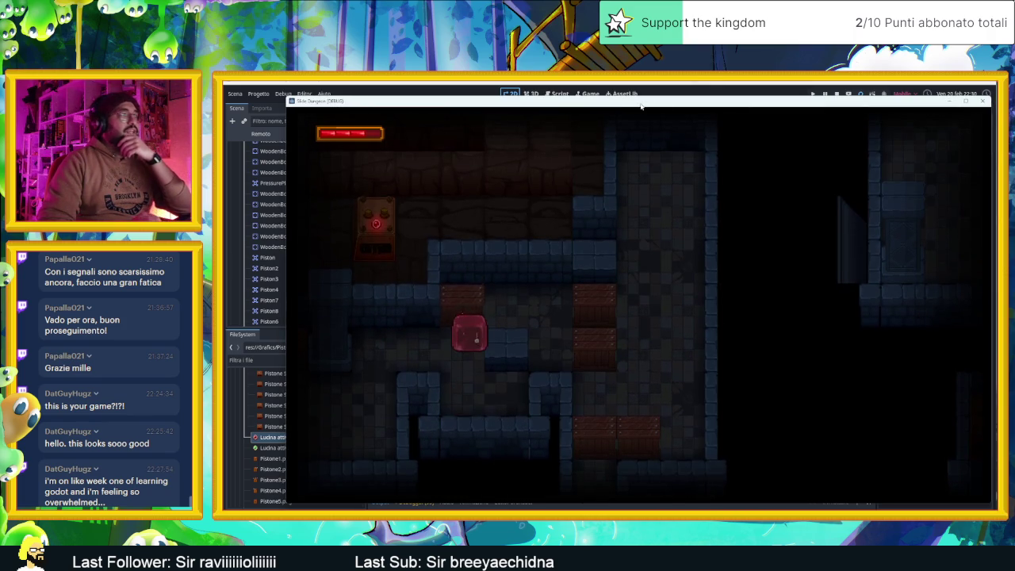
pyautogui.press('Up')
pyautogui.press('Left')
pyautogui.press('Right')
pyautogui.press('Up')
pyautogui.press('Left')
pyautogui.press('Down')
pyautogui.press('Up')
pyautogui.press('Down')
# Slide the slime down and left, then down and right into the next room
pyautogui.press('Down')
pyautogui.press('Right')
pyautogui.press('Left')
pyautogui.press('Down')
pyautogui.press('Right')
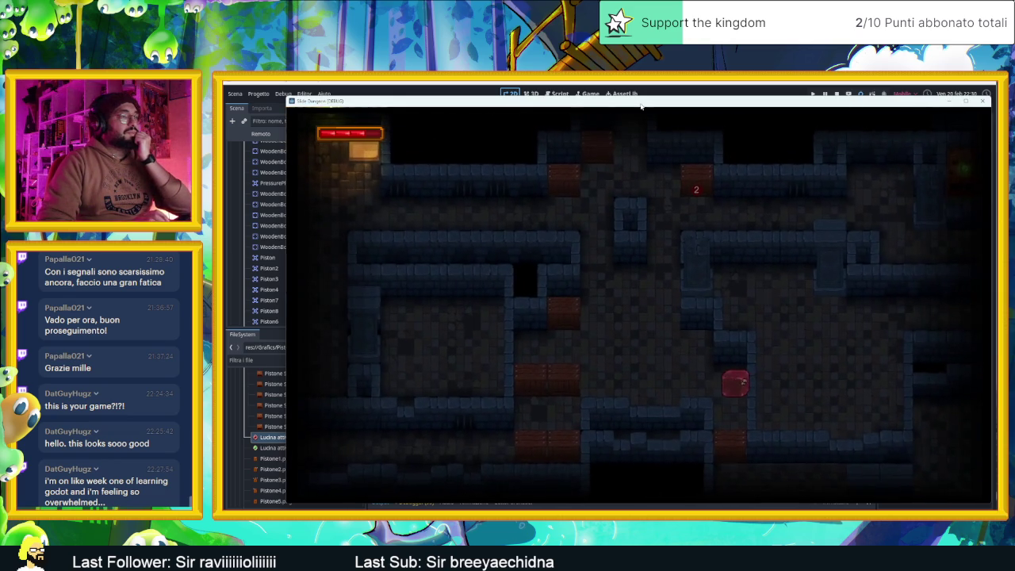
pyautogui.press('Down')
pyautogui.press('Up')
# Slide the slime up, right and down, then left into the piston
pyautogui.press('Down')
pyautogui.press('Up')
pyautogui.press('Right')
pyautogui.press('Down')
pyautogui.press('Up')
pyautogui.press('Left')
pyautogui.press('Down')
pyautogui.press('Left')
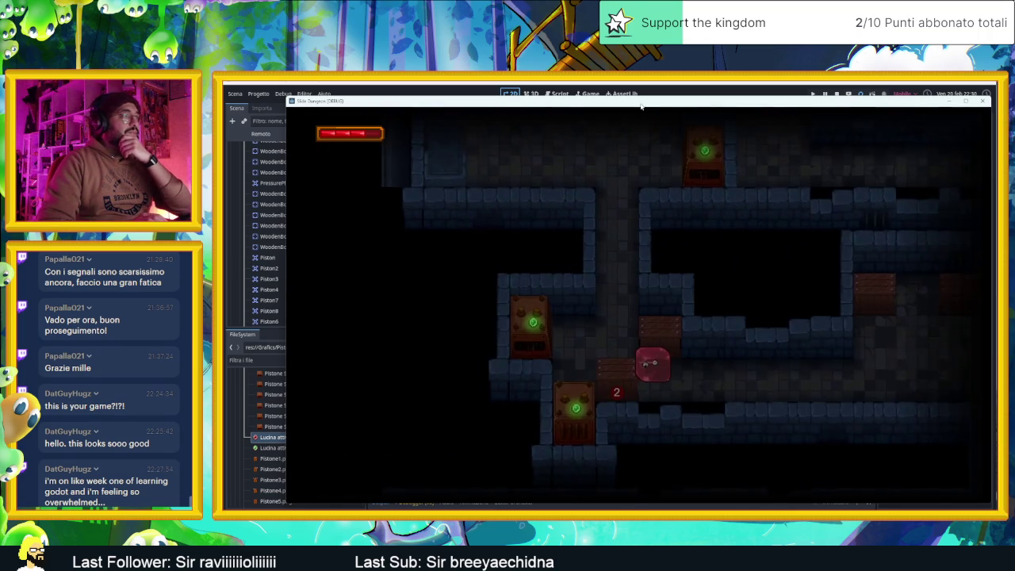
# Take the slime back past the wooden box, up a room, and down beside the pistons
pyautogui.press('Right')
pyautogui.press('Left')
pyautogui.press('Right')
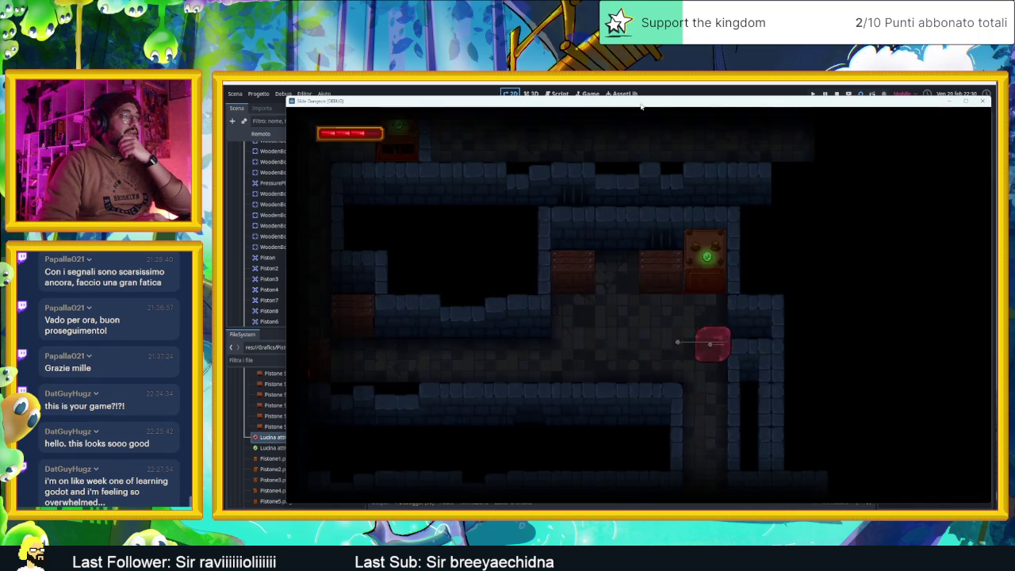
pyautogui.press('Right')
pyautogui.press('Left')
pyautogui.press('Right')
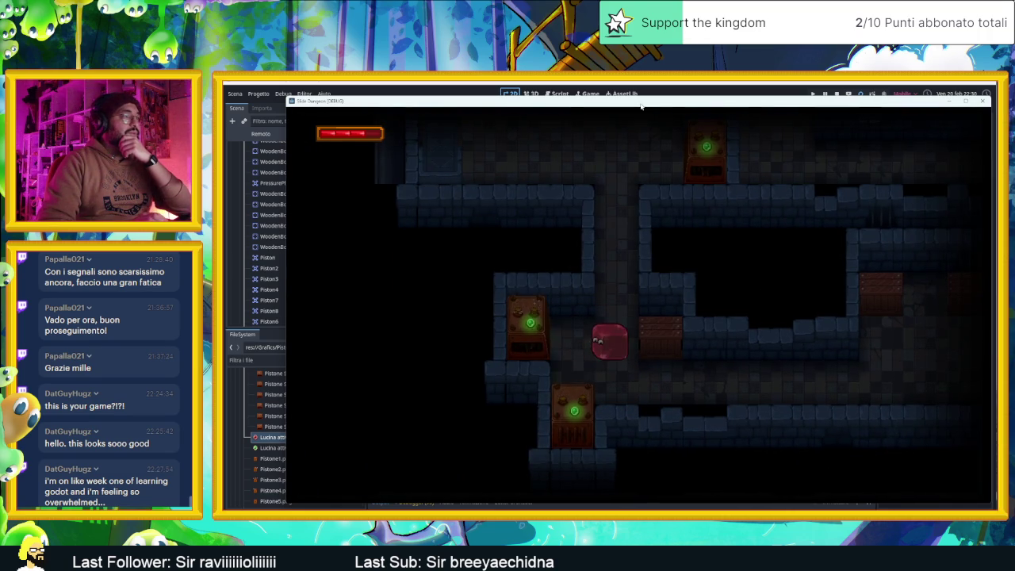
pyautogui.press('Up')
pyautogui.press('Right')
pyautogui.press('Left')
pyautogui.press('Down')
# Move the slime around the piston room and up to the next room's lower-left corner
pyautogui.press('Right')
pyautogui.press('Down')
pyautogui.press('Up')
pyautogui.press('Down')
pyautogui.press('Up')
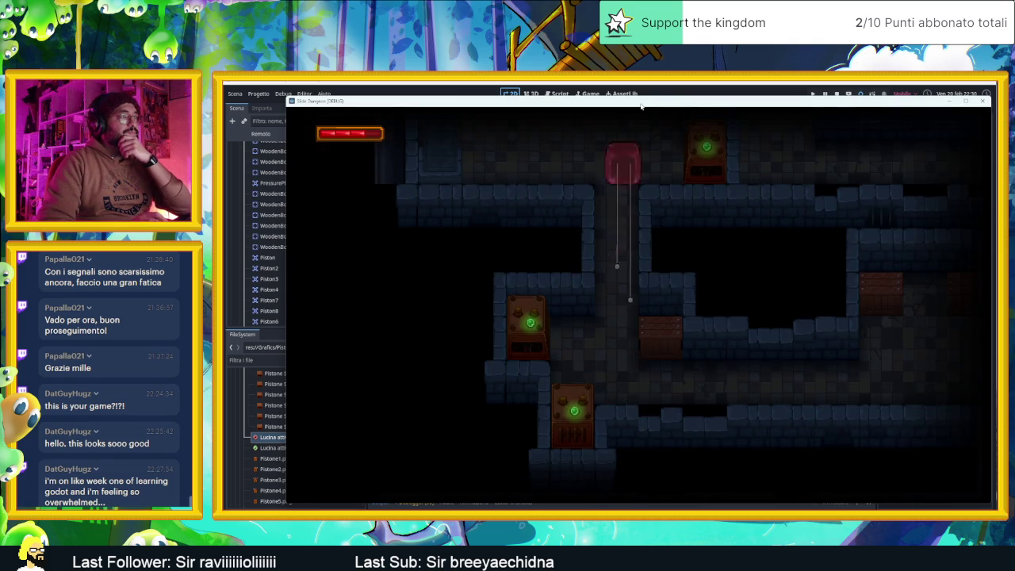
pyautogui.press('Right')
pyautogui.press('Down')
pyautogui.press('Left')
pyautogui.press('Up')
pyautogui.press('Left')
pyautogui.press('Down')
# Slide the slime to the bottom wall and push a crate until its counter reads 1
pyautogui.press('Right')
pyautogui.press('Down')
pyautogui.press('Left')
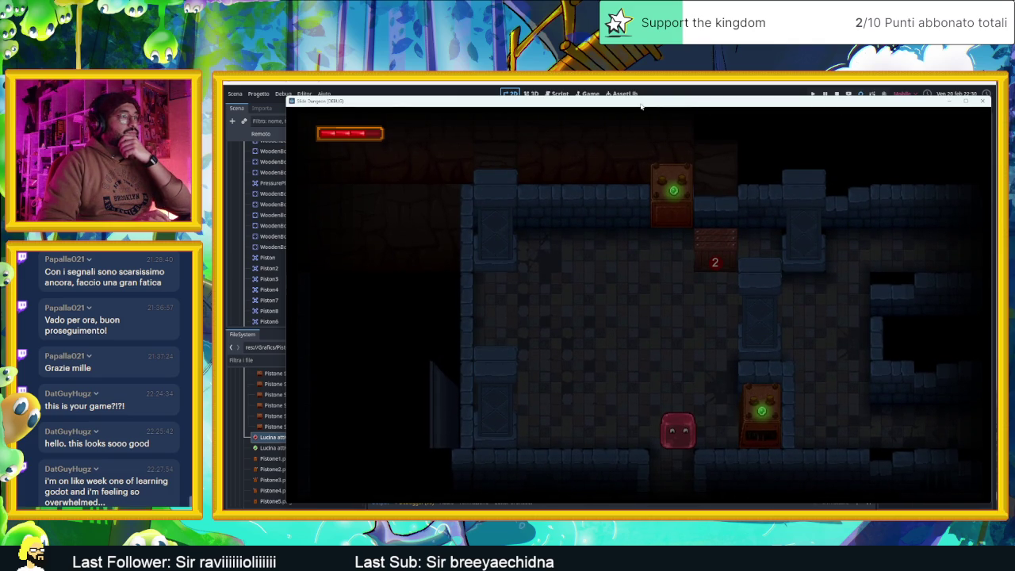
pyautogui.press('Left')
pyautogui.press('Up')
pyautogui.press('Right')
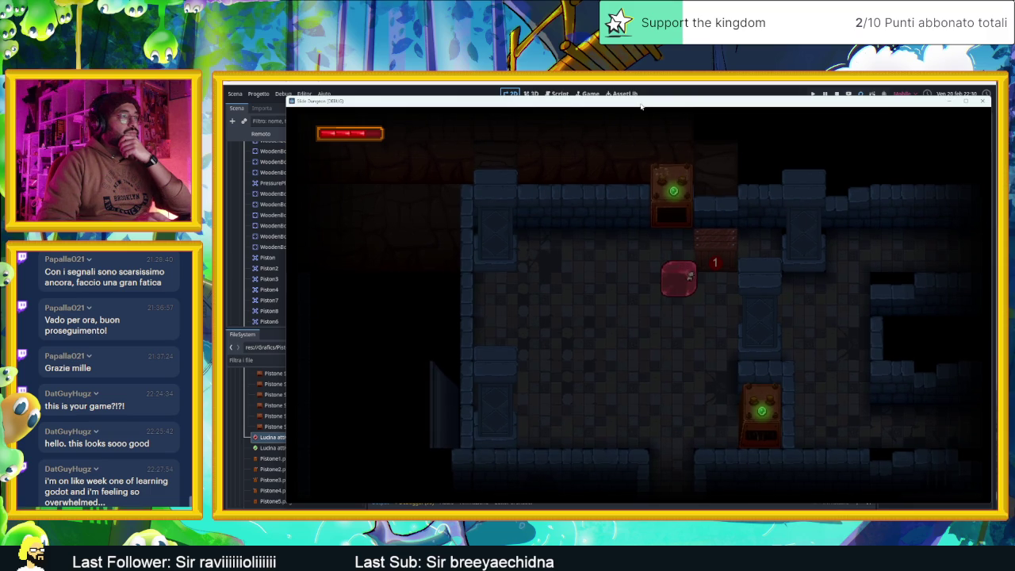
pyautogui.press('Left')
pyautogui.press('Down')
pyautogui.press('Right')
pyautogui.press('Up')
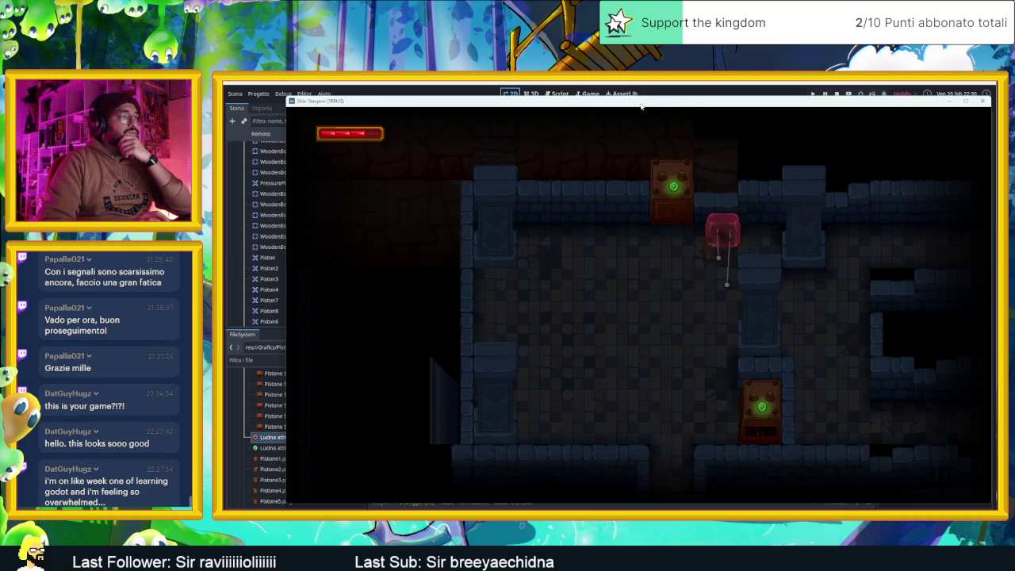
# Slide the slime across the room, down into a new room, and beside the door
pyautogui.press('Left')
pyautogui.press('Down')
pyautogui.press('Up')
pyautogui.press('Right')
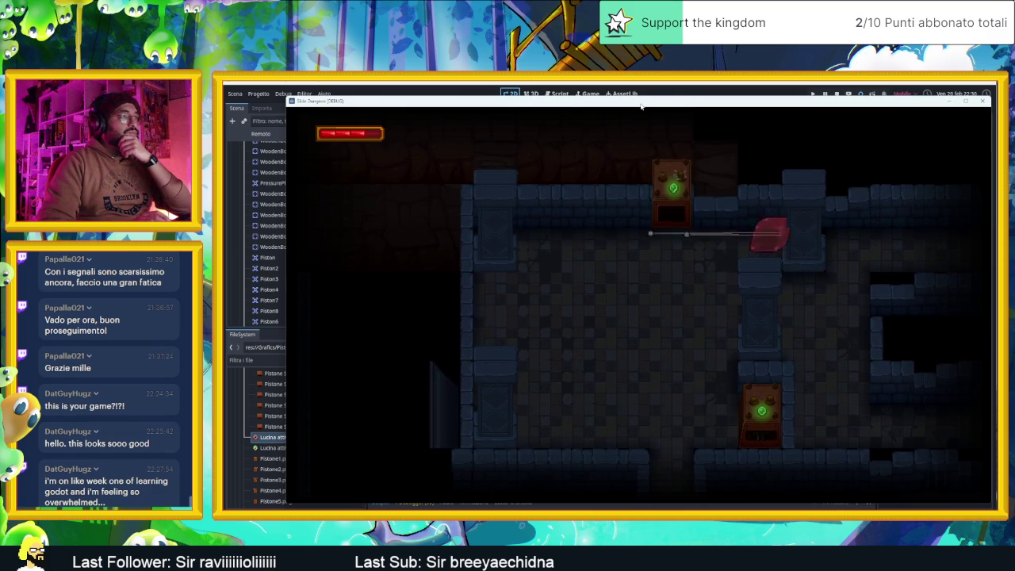
pyautogui.press('Down')
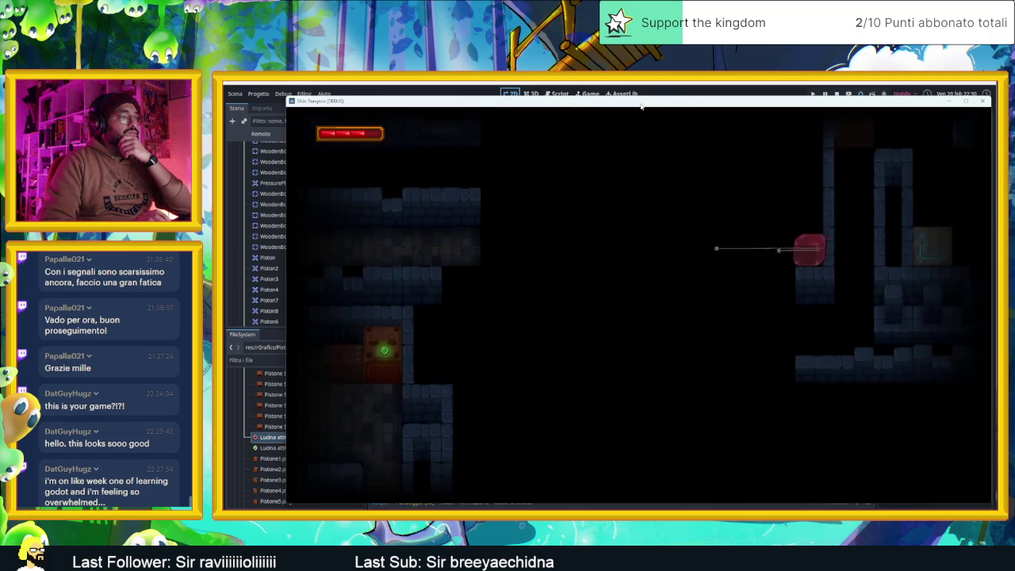
pyautogui.press('Left')
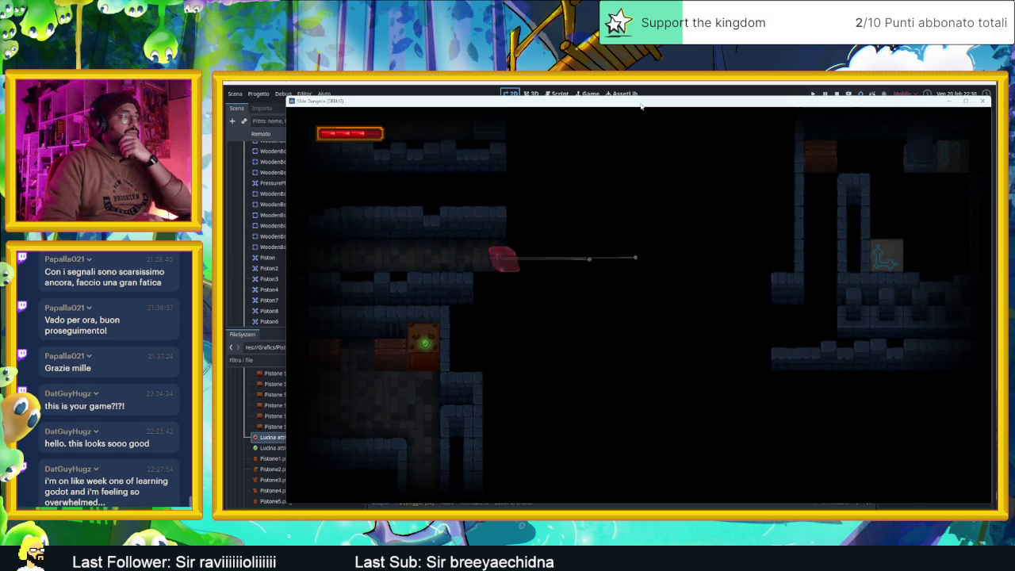
pyautogui.press('Up')
pyautogui.press('Right')
pyautogui.press('Left')
pyautogui.press('Down')
# Drop the slime out a room's bottom gap, then steer it up and out
pyautogui.press('Left')
pyautogui.press('Down')
pyautogui.press('Right')
pyautogui.press('Down')
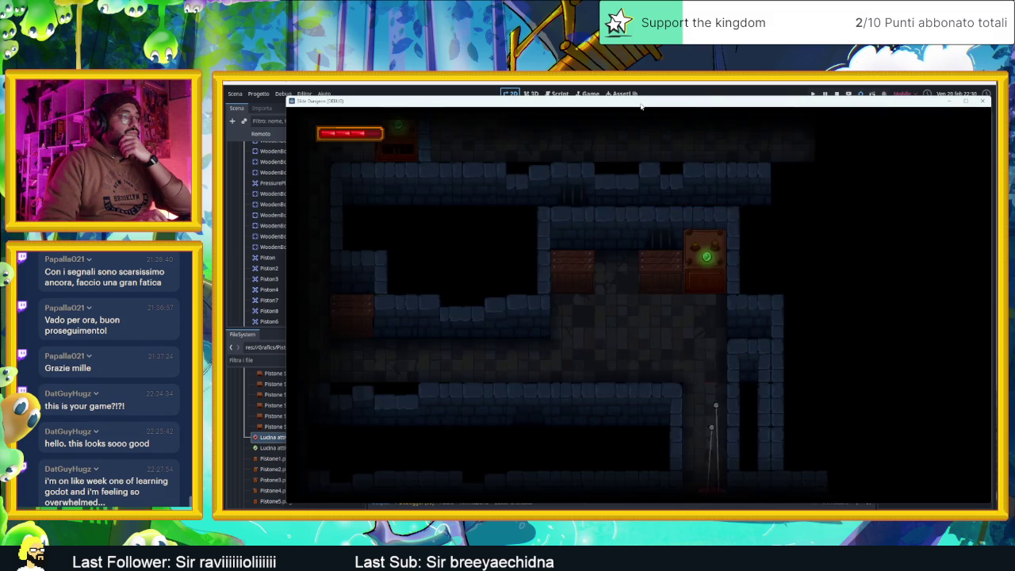
pyautogui.press('Left')
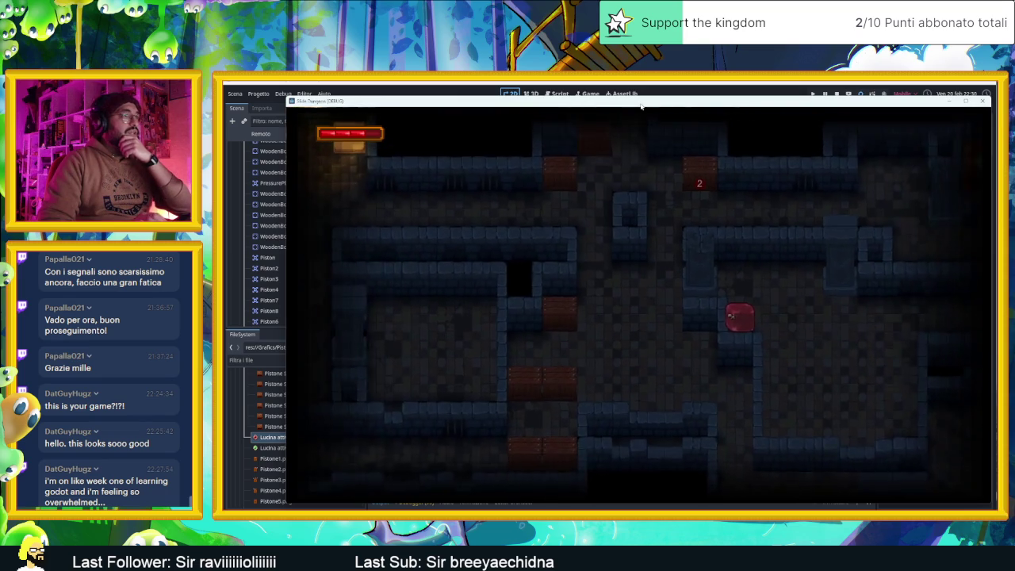
pyautogui.press('Up')
pyautogui.press('Right')
pyautogui.press('Down')
pyautogui.press('Right')
pyautogui.press('Up')
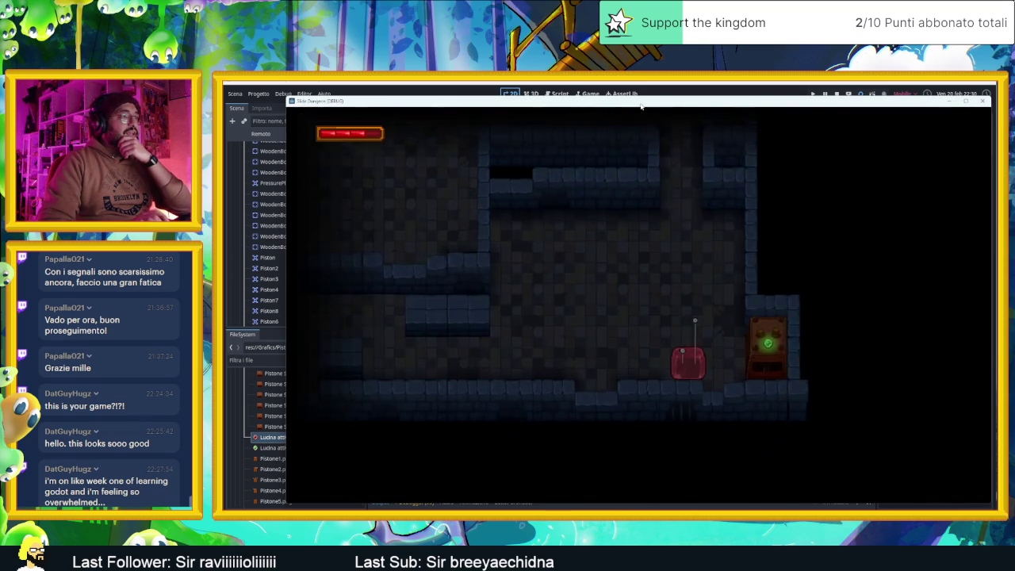
# Move the slime on through the next rooms and along the lower corridor
pyautogui.press('Right')
pyautogui.press('Up')
pyautogui.press('Down')
pyautogui.press('Left')
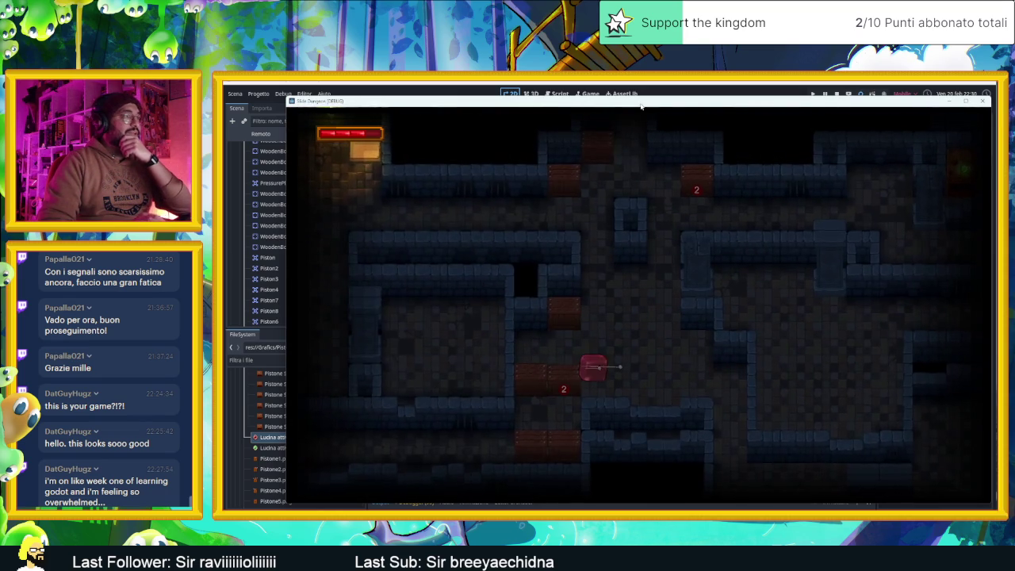
pyautogui.press('Down')
pyautogui.press('Right')
# Slide the slime along the lower corridor, up to the top corridor, then right and down into the next room
pyautogui.press('Left')
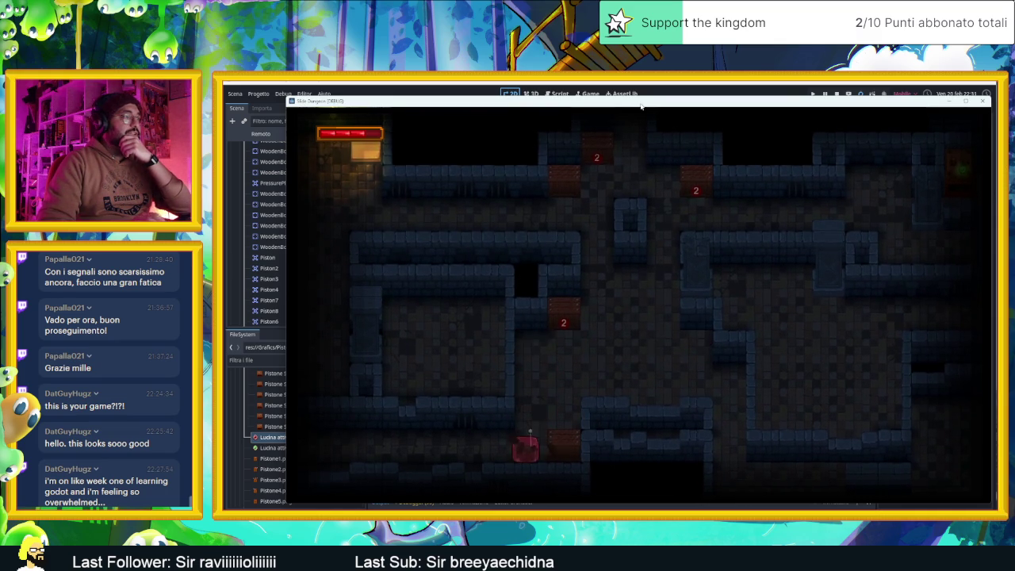
pyautogui.press('Right')
pyautogui.press('Left')
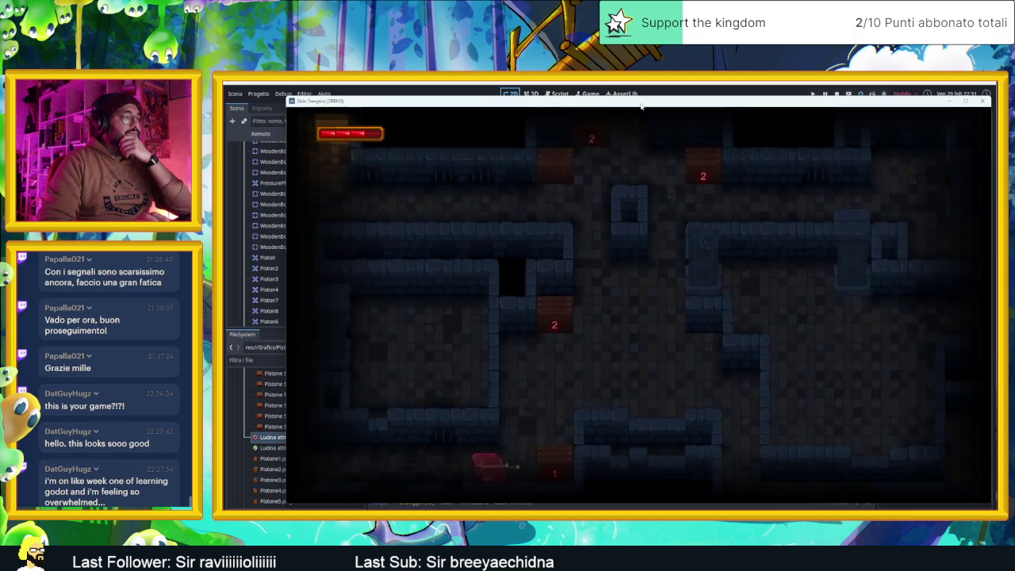
pyautogui.press('Up')
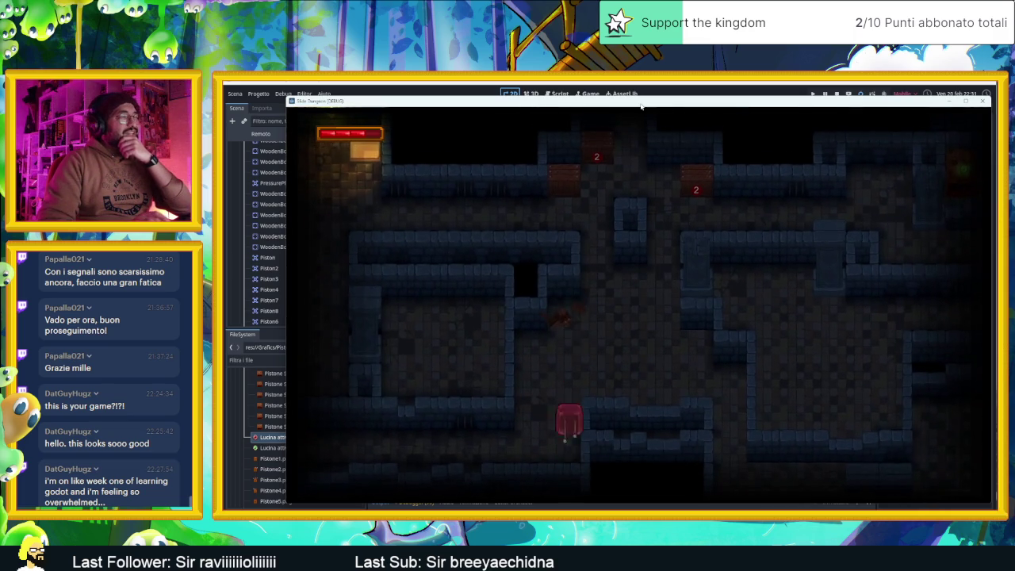
# Steer the slime around the dungeon, going up, left and down through the rooms
pyautogui.press('Up')
pyautogui.press('Left')
pyautogui.press('Right')
pyautogui.press('Down')
pyautogui.press('Up')
pyautogui.press('Down')
pyautogui.press('Right')
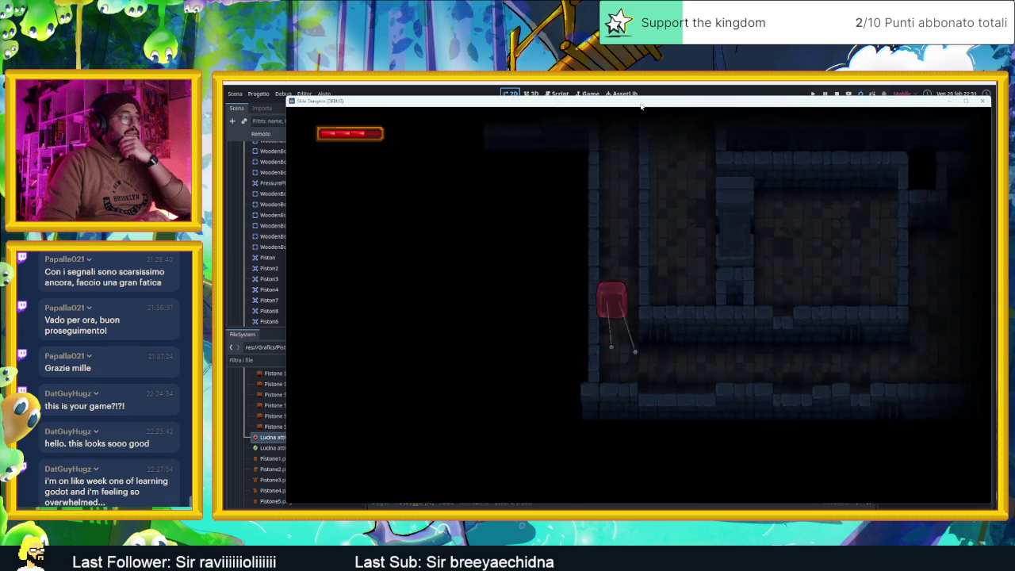
pyautogui.press('Up')
pyautogui.press('Left')
pyautogui.press('Down')
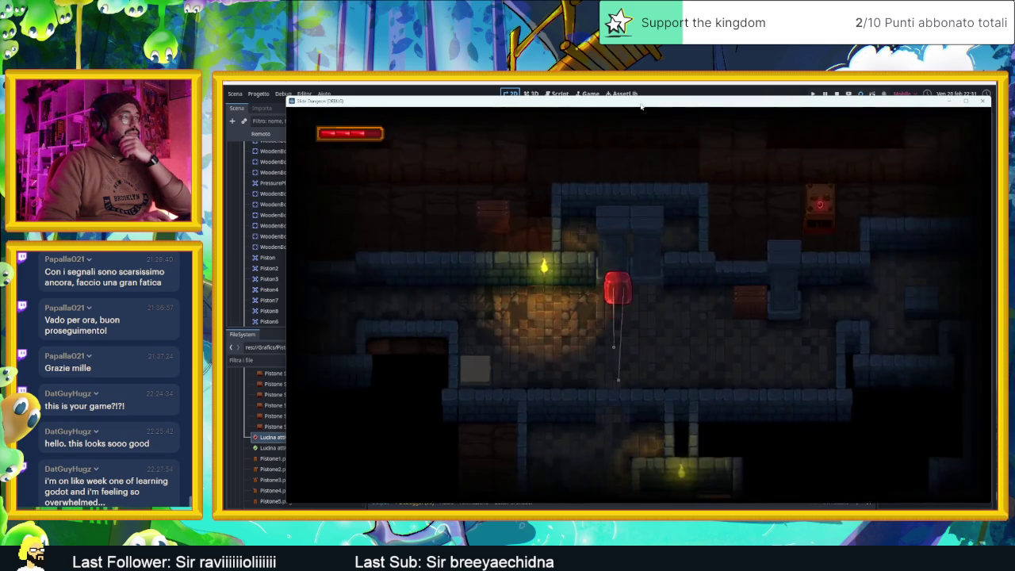
pyautogui.press('Left')
# Slide the slime down to the lower row and into the next room's bottom row
pyautogui.press('Down')
pyautogui.press('Right')
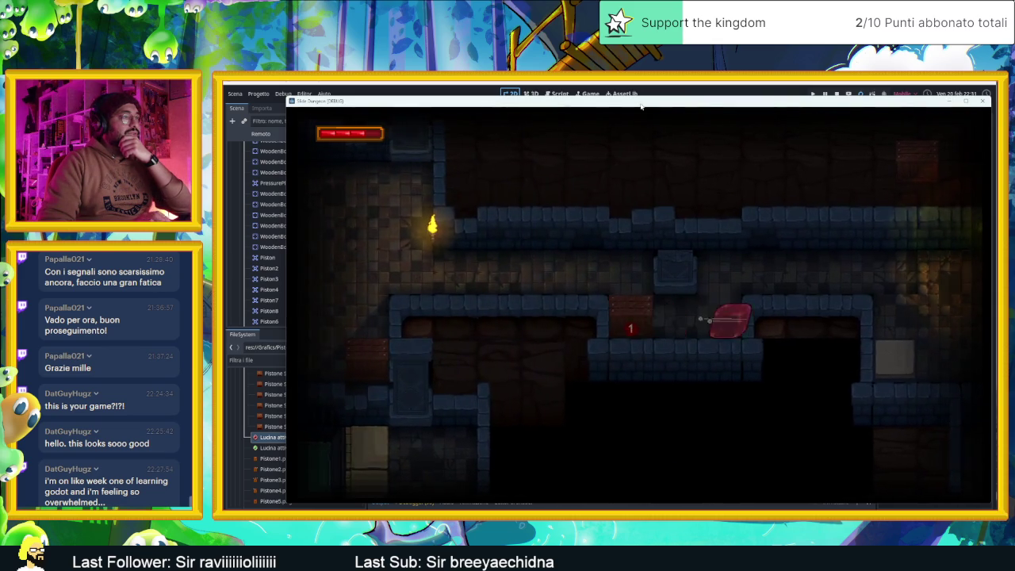
pyautogui.press('Left')
pyautogui.press('Up')
pyautogui.press('Left')
pyautogui.press('Down')
pyautogui.press('Right')
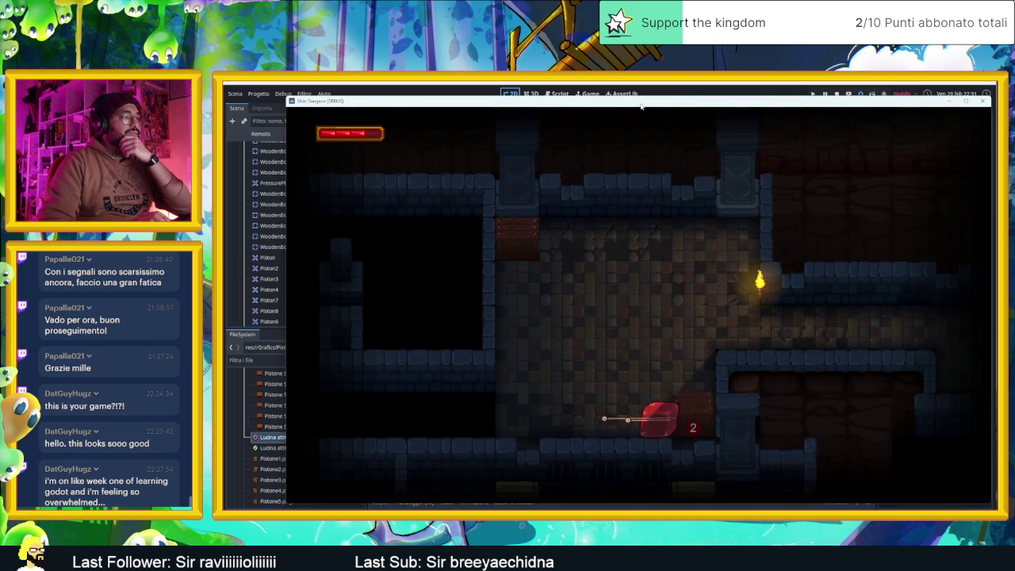
# Move the slime to the top of the room, left along the top row, then along the bottom row
pyautogui.press('Up')
pyautogui.press('Down')
pyautogui.press('Up')
pyautogui.press('Left')
pyautogui.press('Right')
pyautogui.press('Left')
pyautogui.press('Down')
pyautogui.press('Right')
pyautogui.press('Up')
# Bring the slime up near the right wall and slide it back and forth across the top row
pyautogui.press('Right')
pyautogui.press('Left')
pyautogui.press('Down')
pyautogui.press('Right')
pyautogui.press('Up')
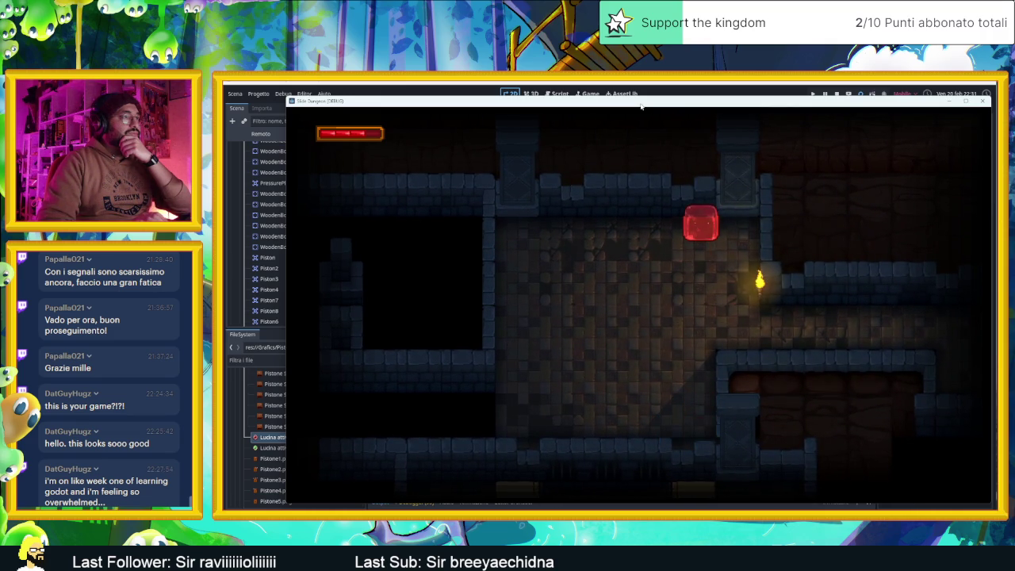
pyautogui.press('Down')
pyautogui.press('Up')
pyautogui.press('Right')
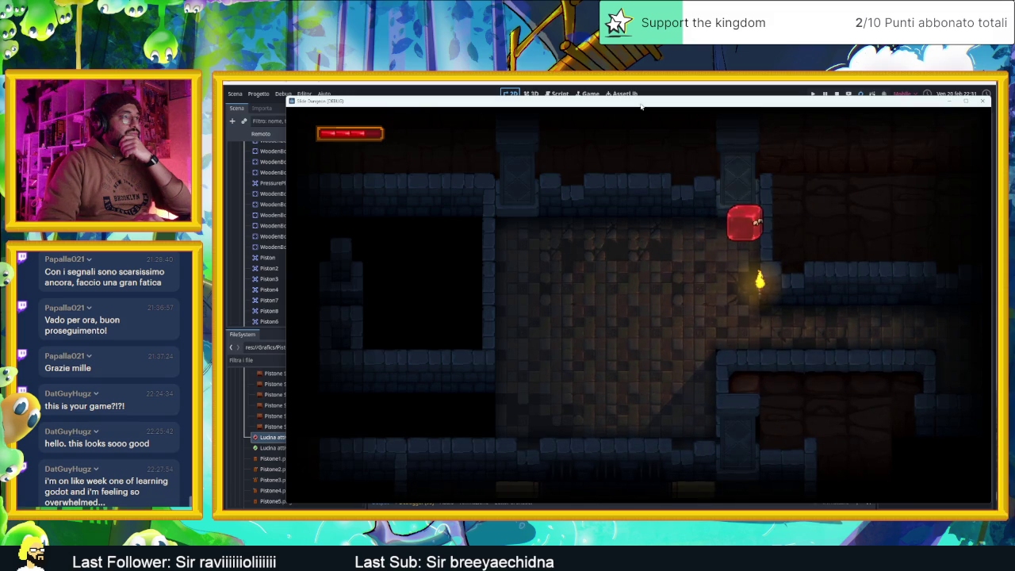
pyautogui.press('Left')
pyautogui.press('Right')
# Drop the slime to the bottom-left, bring it back up, and slide it into a neighbouring room
pyautogui.press('Left')
pyautogui.press('Right')
pyautogui.press('Down')
pyautogui.press('Left')
pyautogui.press('Down')
pyautogui.press('Right')
pyautogui.press('Up')
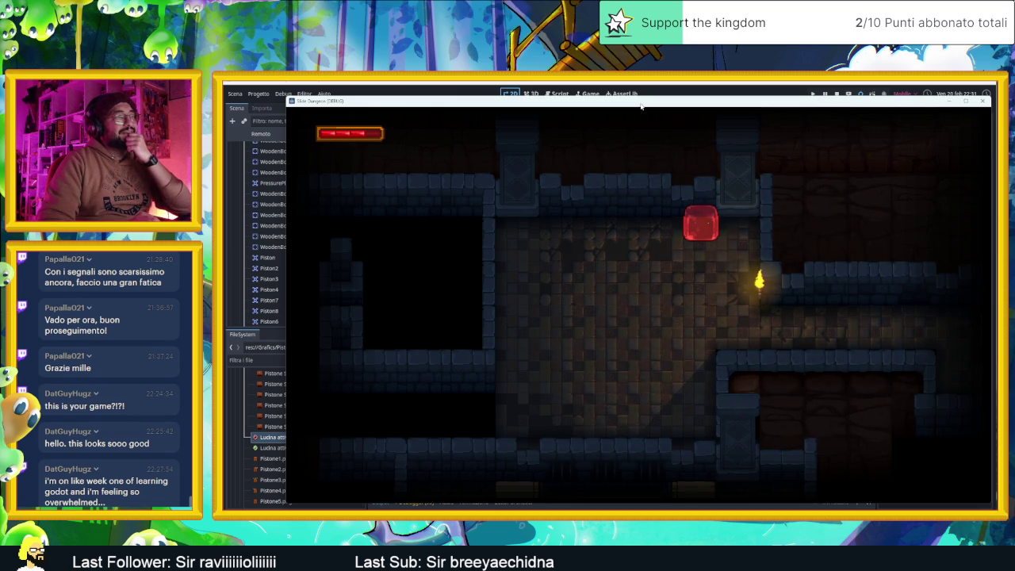
pyautogui.press('Down')
pyautogui.press('Left')
pyautogui.press('Up')
# Steer the slime around the new room, finishing with a slide right and down
pyautogui.press('Right')
pyautogui.press('Down')
pyautogui.press('Left')
pyautogui.press('Up')
pyautogui.press('Left')
pyautogui.press('Down')
pyautogui.press('Right')
pyautogui.press('Down')
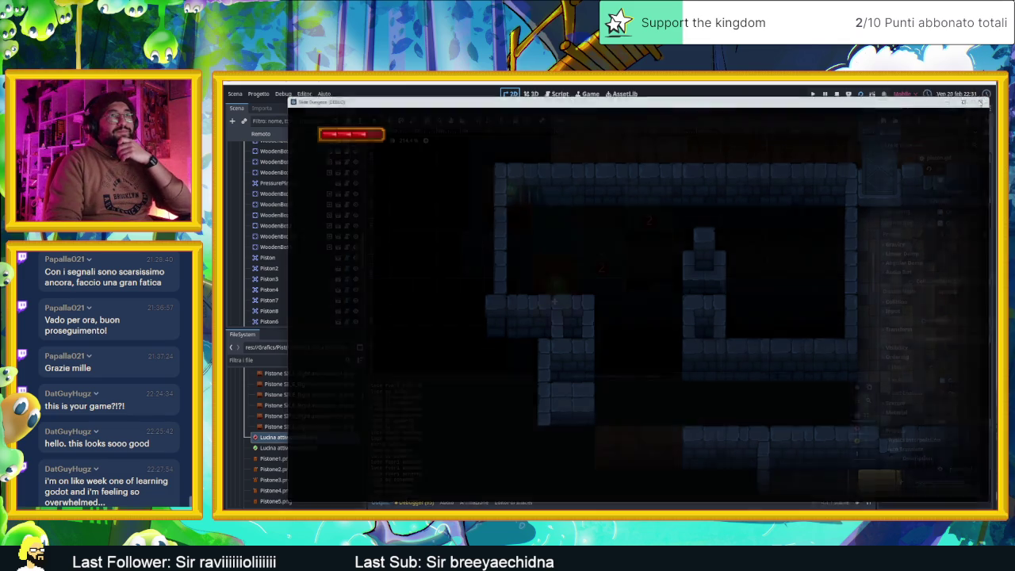
# Stop the Slide Dungeon playtest, zoom out the level canvas, and dismiss its context menu
pyautogui.click(984, 101)
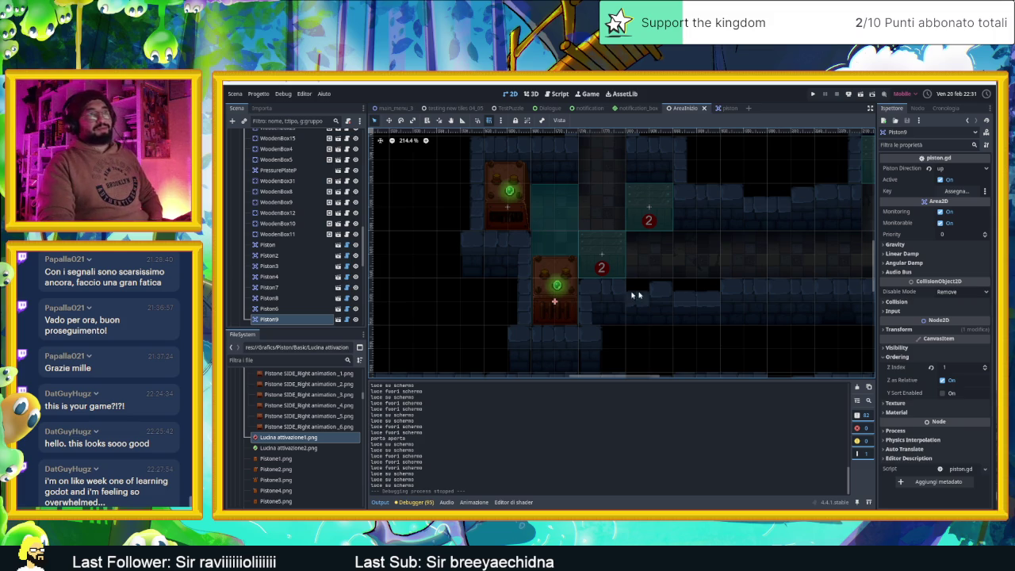
pyautogui.scroll(-6, 624, 296)
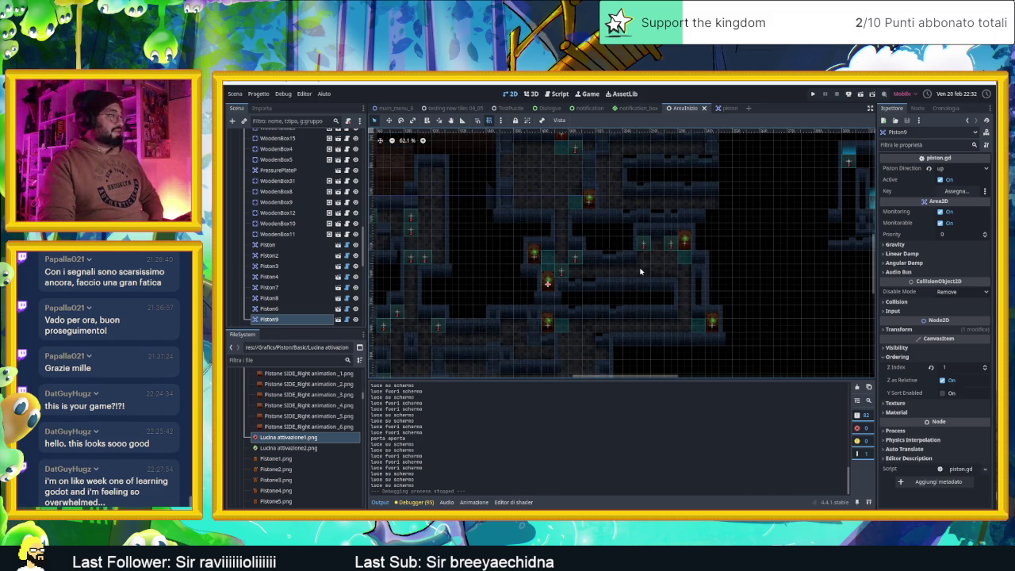
pyautogui.rightClick(641, 272)
pyautogui.press('Escape')
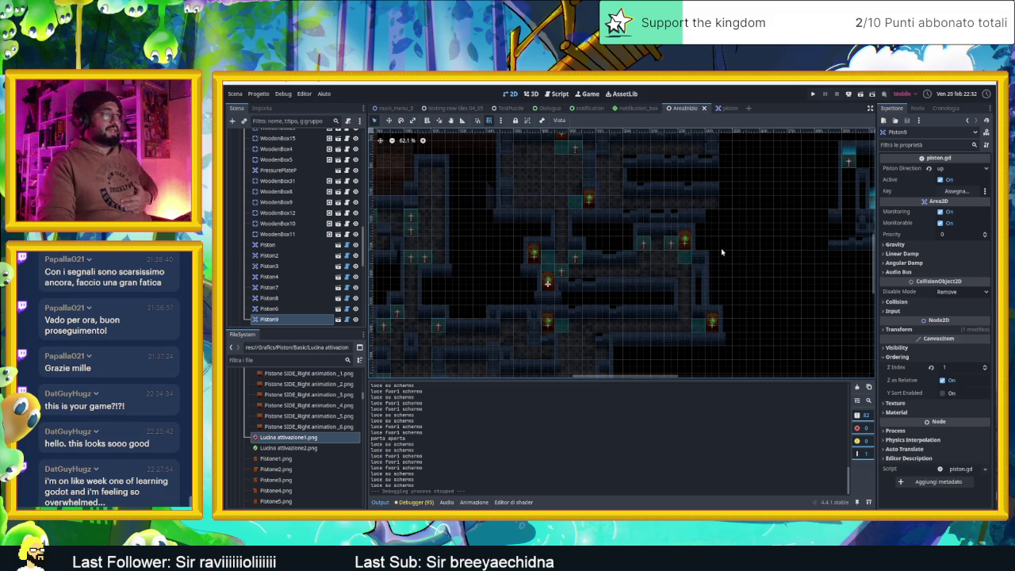